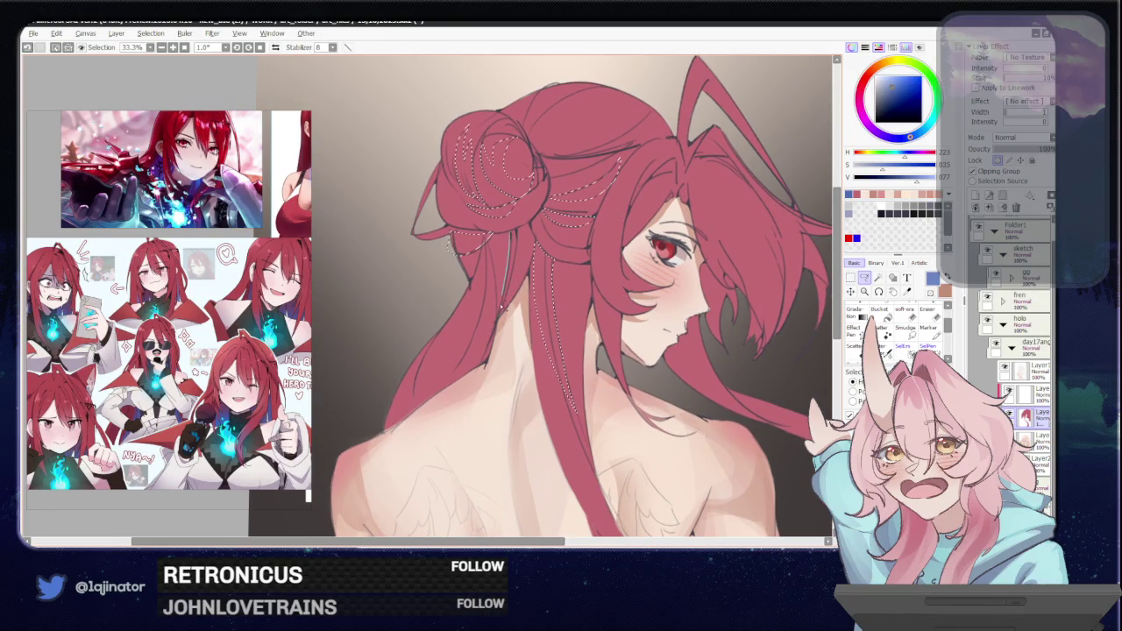
Lasso the hair streaks near the bun and along the hair past the shoulder.
drag(497, 235, 491, 242)
drag(525, 307, 571, 219)
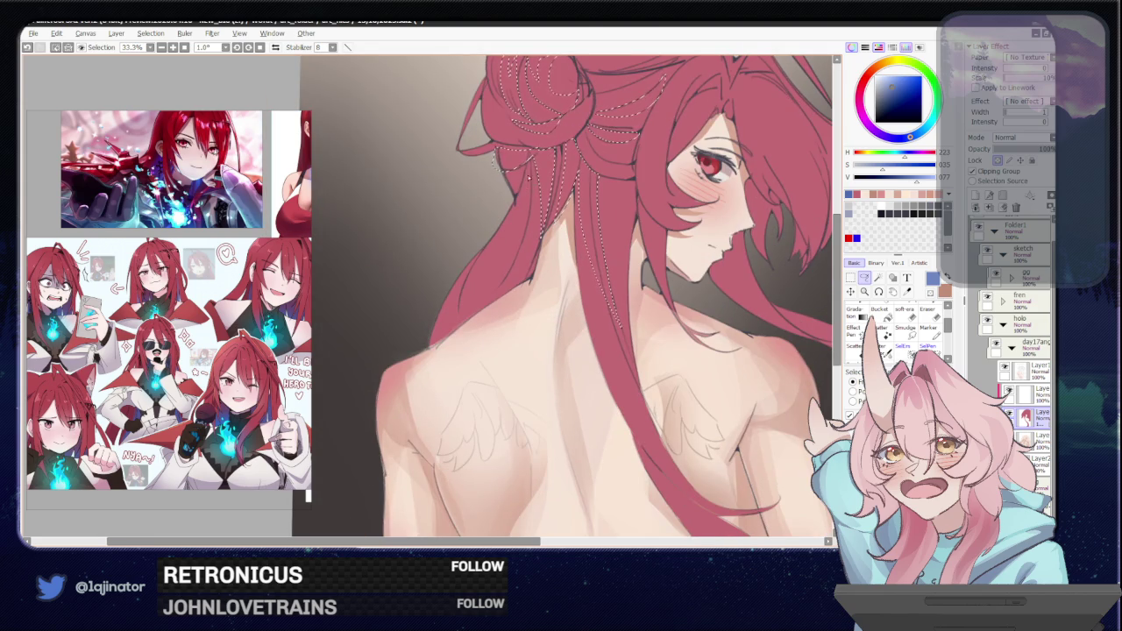
drag(499, 301, 460, 346)
Test a blue Bucket fill on the selected streaks, then undo it.
click(879, 309)
click(525, 176)
scroll(673, 308, down, 2)
key(ctrl+z)
Extend the lasso selection along a hair strand down the back, with the halo in view.
mouse_move(798, 333)
mouse_down()
mouse_move(758, 379)
mouse_move(729, 305)
mouse_up()
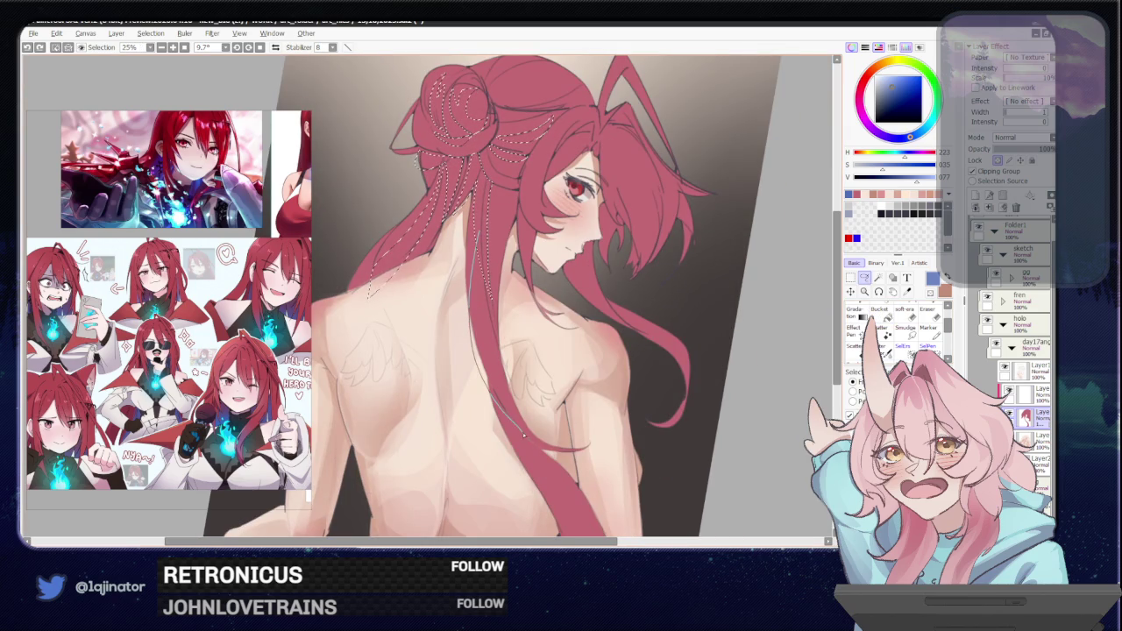
drag(495, 366, 480, 263)
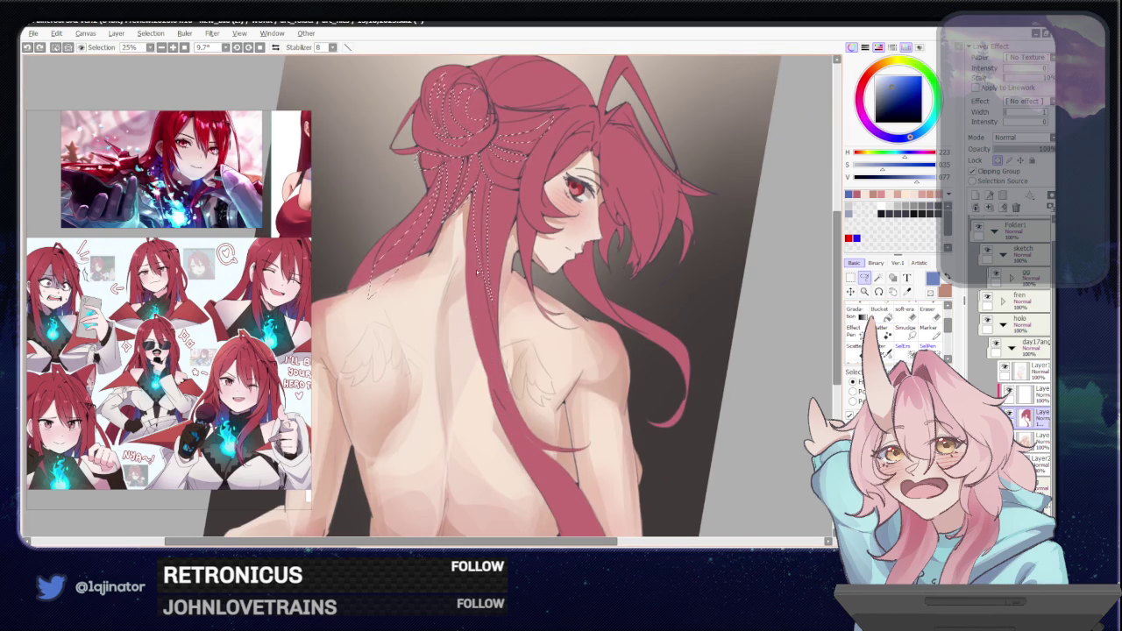
drag(492, 358, 490, 351)
drag(499, 177, 489, 219)
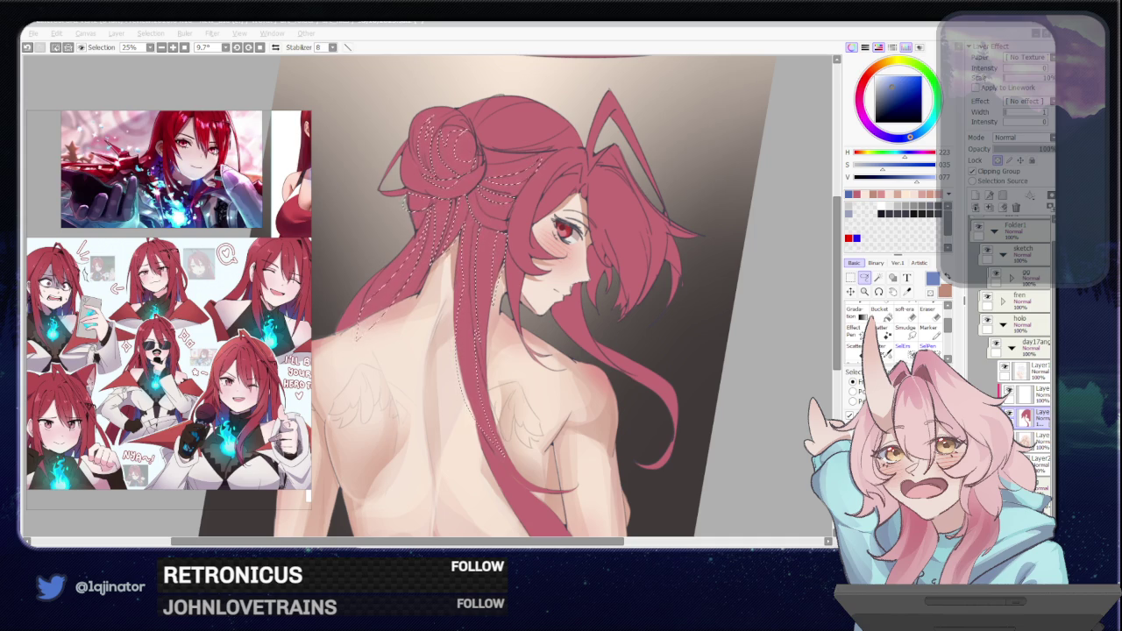
key(alt+Tab)
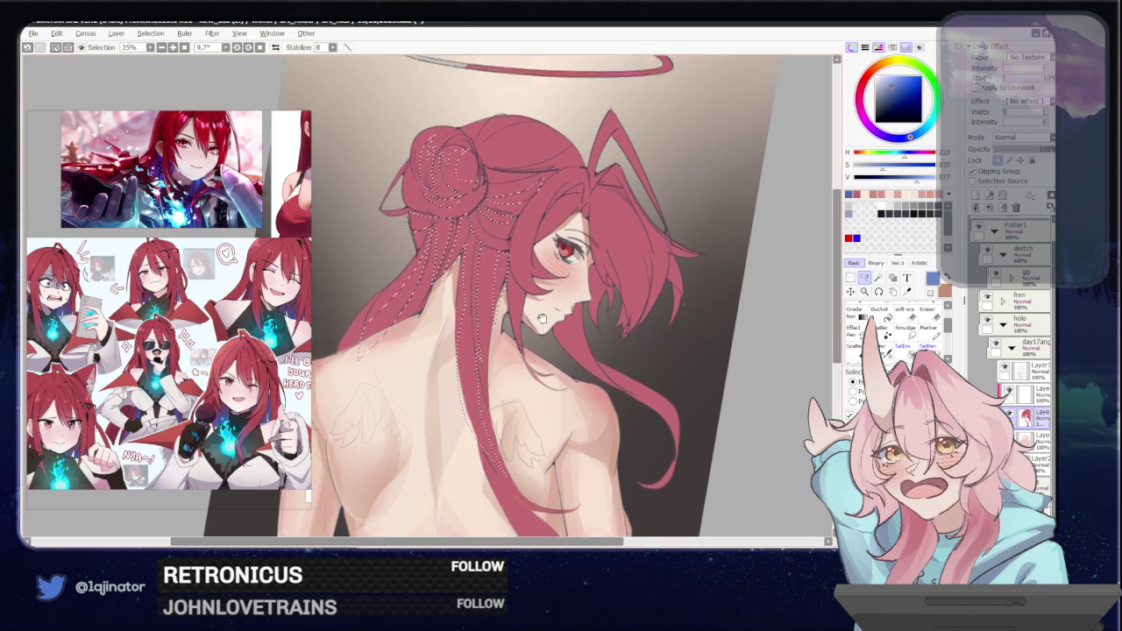
drag(541, 295, 524, 325)
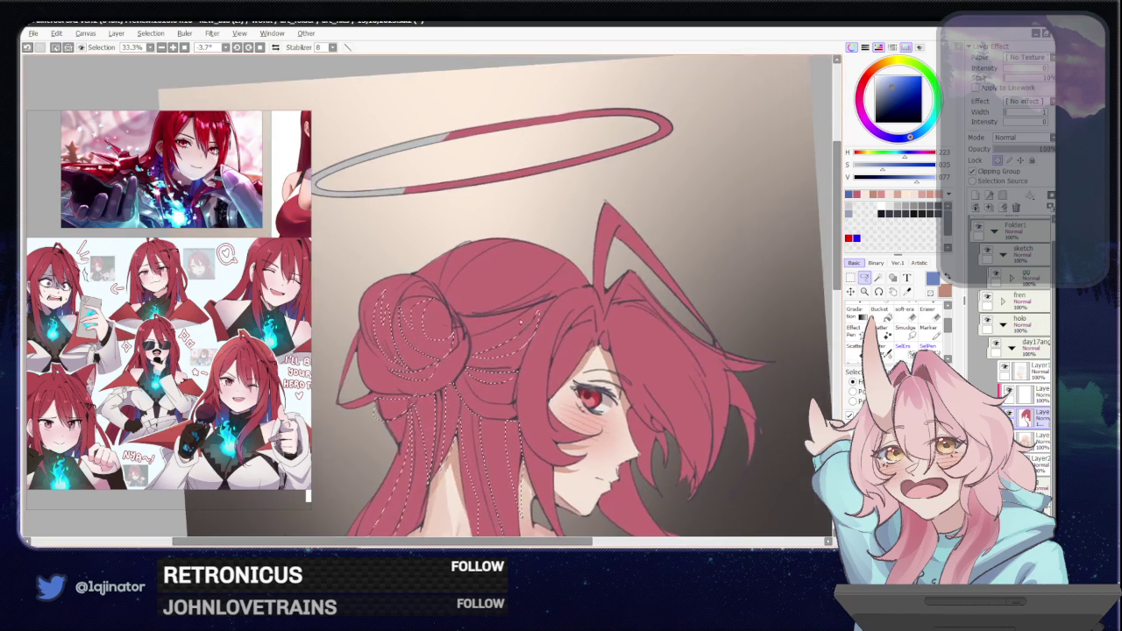
Undo the last lasso stroke and redraw a short curve along the hair at the bun.
scroll(524, 325, up, 1)
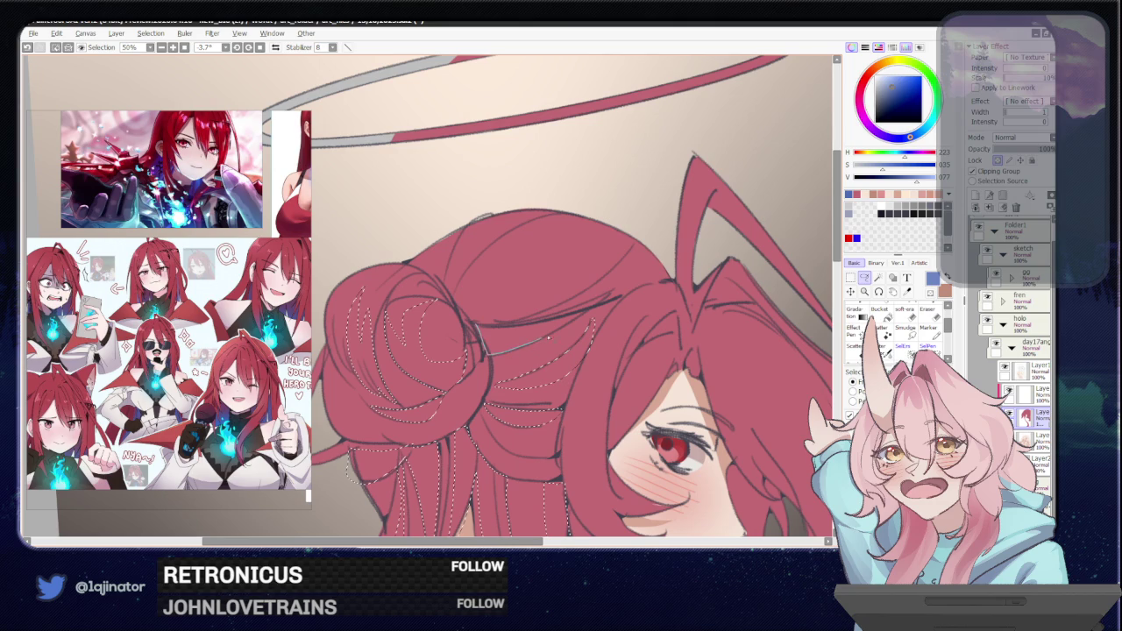
key(ctrl+z)
mouse_move(481, 312)
mouse_down()
mouse_move(488, 252)
mouse_move(574, 355)
mouse_move(576, 326)
mouse_up()
scroll(465, 276, down, 1)
Tweak the fill colour sliders and undo a blue preview fill, keeping the hair red.
click(863, 277)
click(891, 91)
click(879, 309)
drag(526, 307, 548, 281)
click(900, 89)
key(ctrl+z)
click(895, 81)
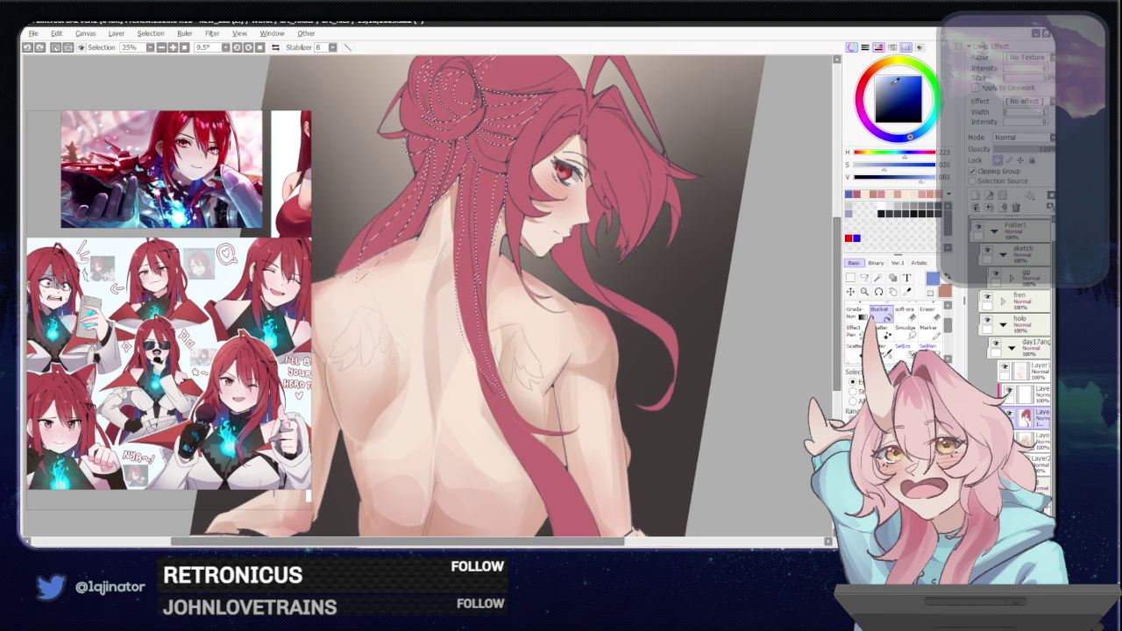
Fill the selected hair streaks purple, after undoing light-blue and earlier purple attempts.
click(478, 289)
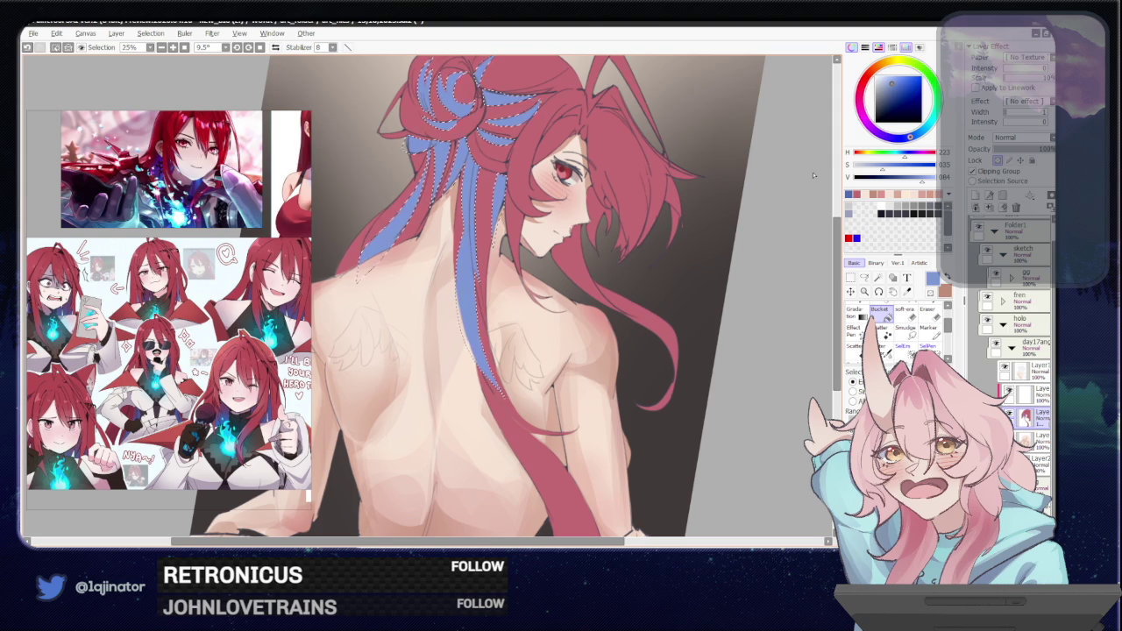
key(ctrl+z)
click(893, 138)
click(478, 263)
scroll(478, 263, up, 2)
key(ctrl+z)
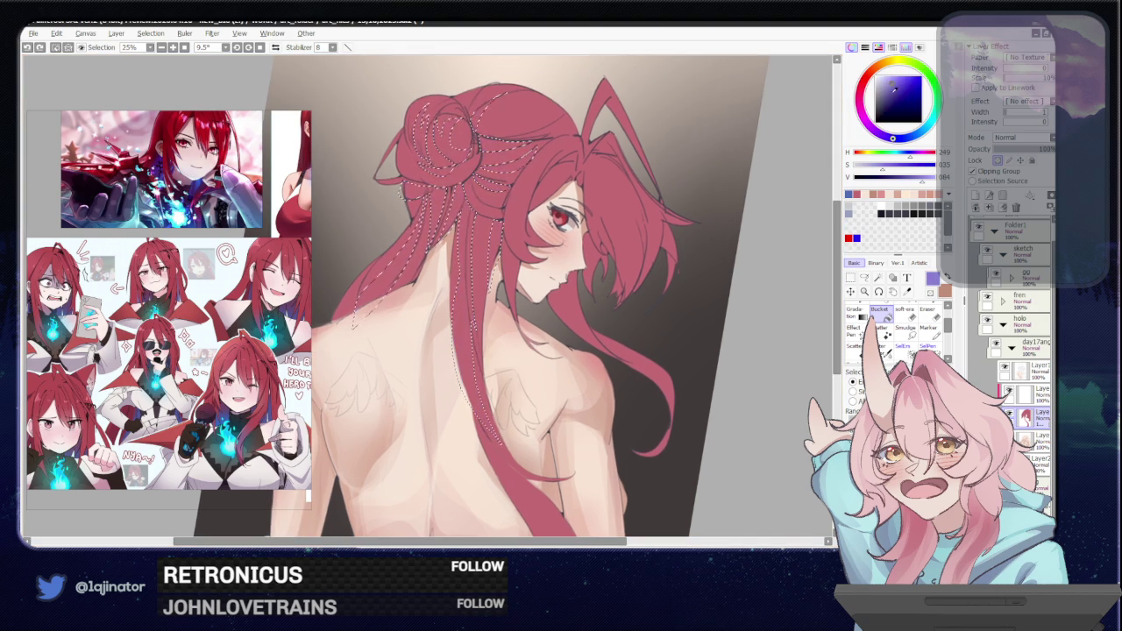
click(480, 377)
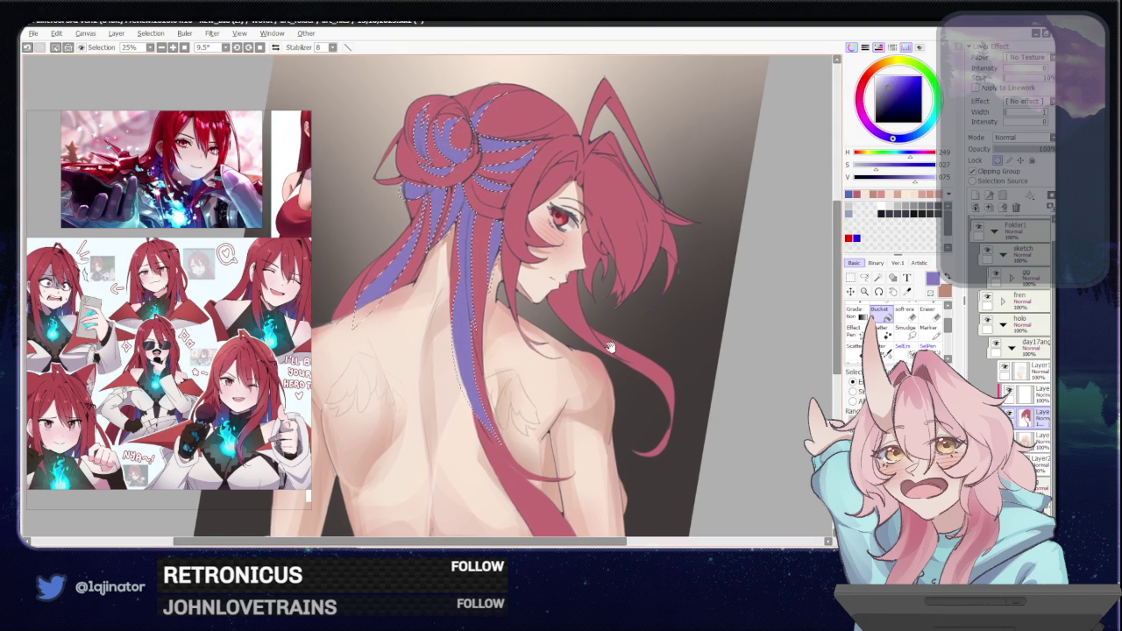
drag(683, 317, 671, 311)
Lasso the long hair strand running down the back.
click(864, 277)
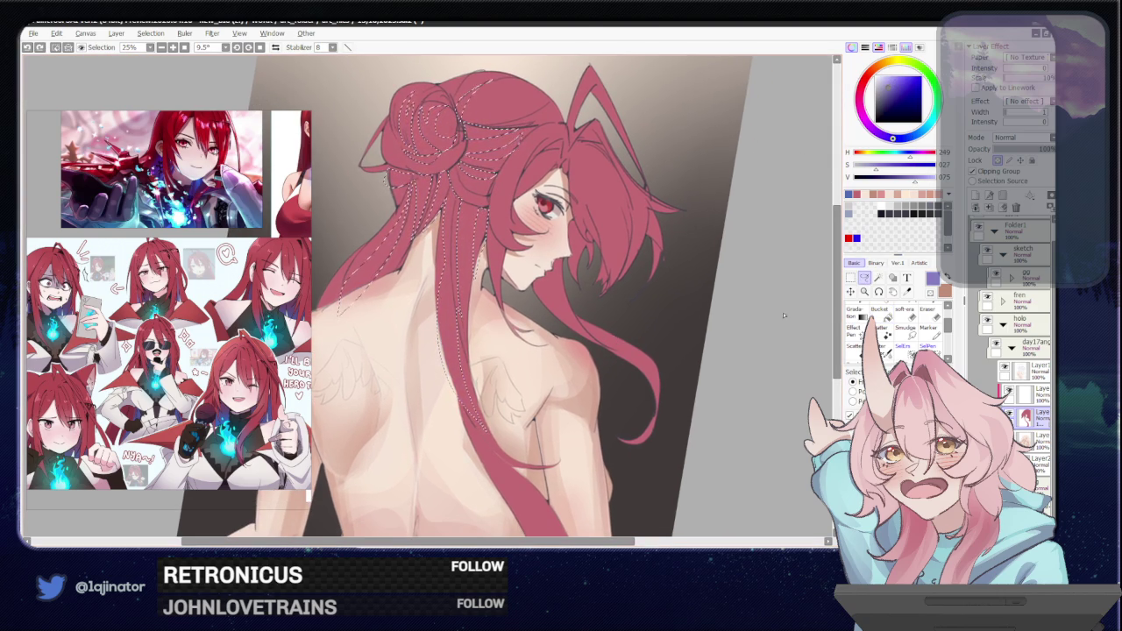
scroll(493, 345, down, 2)
scroll(493, 344, down, 2)
scroll(493, 345, down, 1)
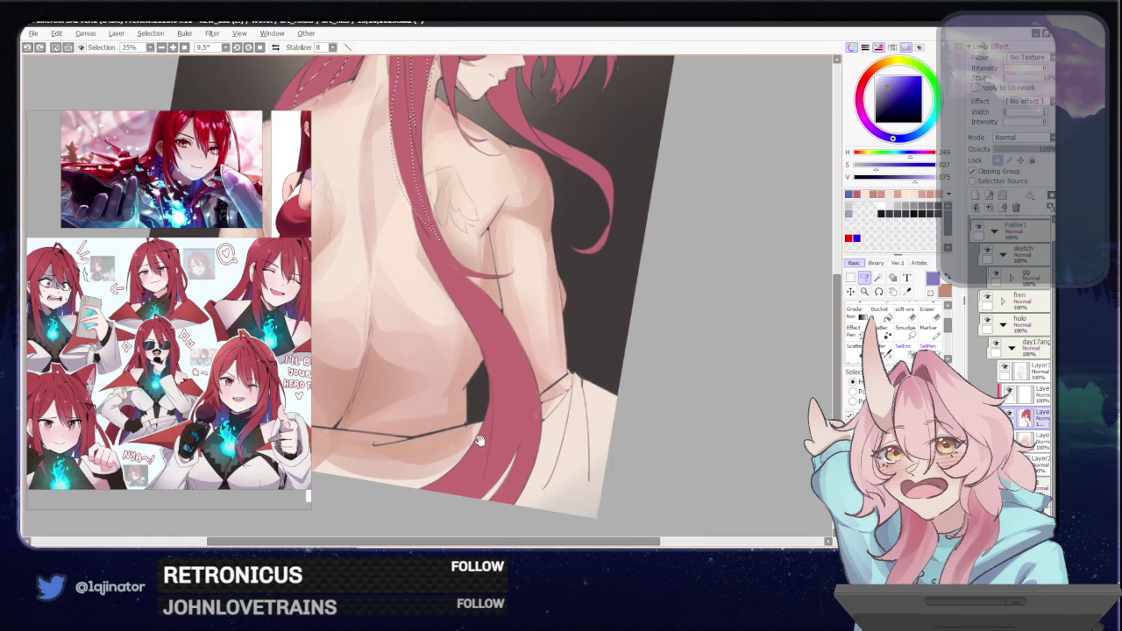
scroll(479, 439, down, 2)
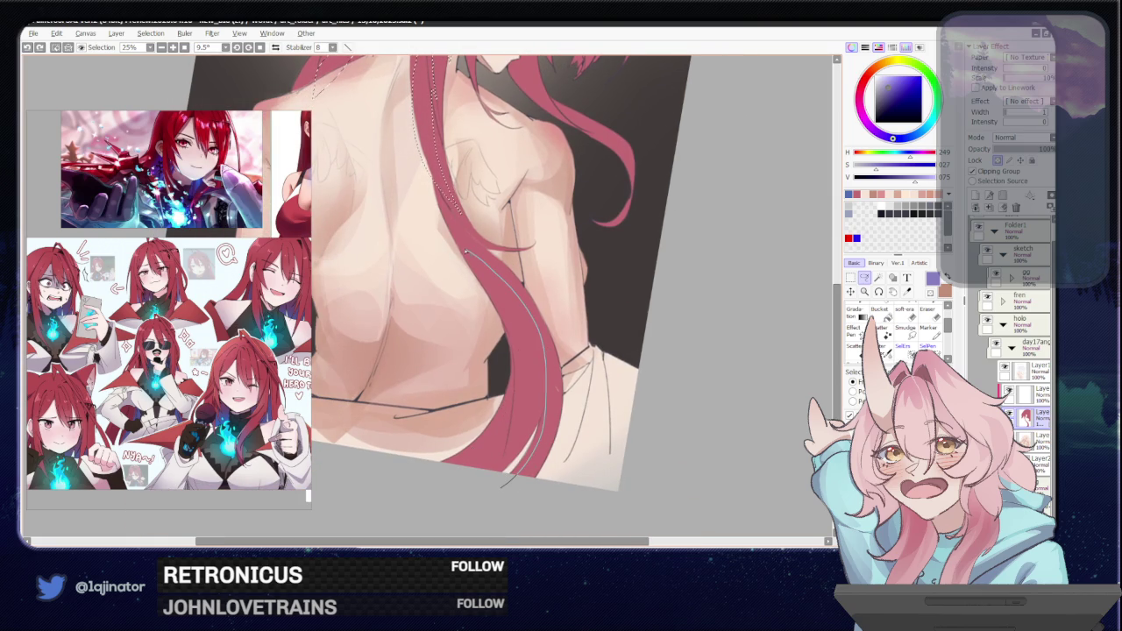
drag(496, 294, 498, 298)
mouse_move(513, 352)
mouse_down()
mouse_move(373, 449)
mouse_move(538, 319)
mouse_up()
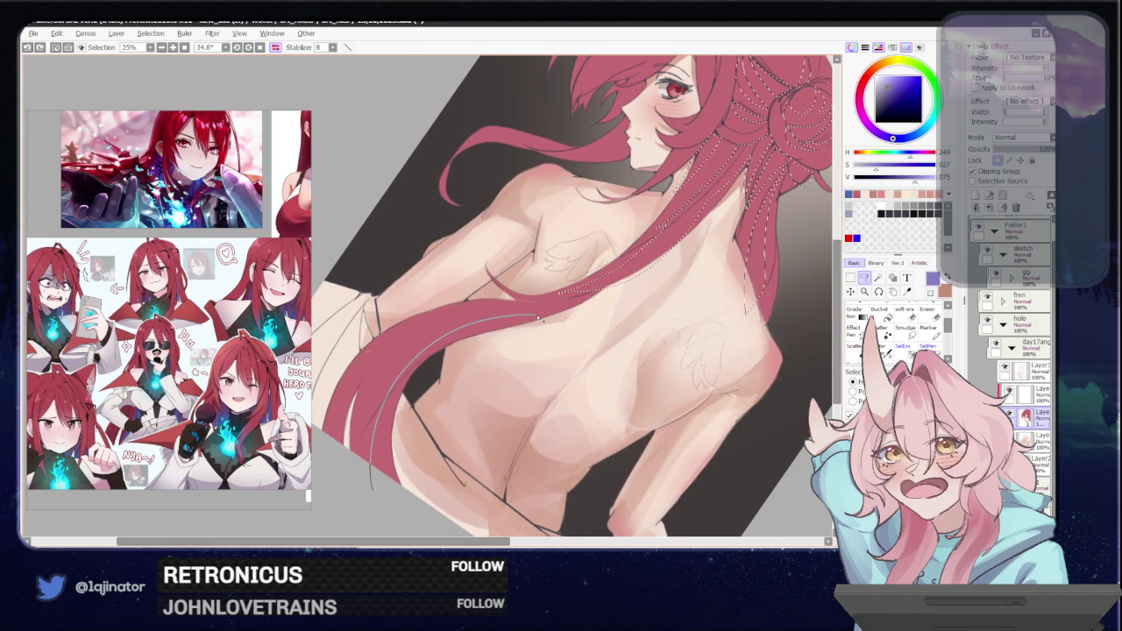
drag(470, 317, 346, 379)
Bucket-fill the long strand purple, deselect, and rotate the canvas back upright.
click(879, 310)
click(753, 176)
scroll(704, 256, down, 1)
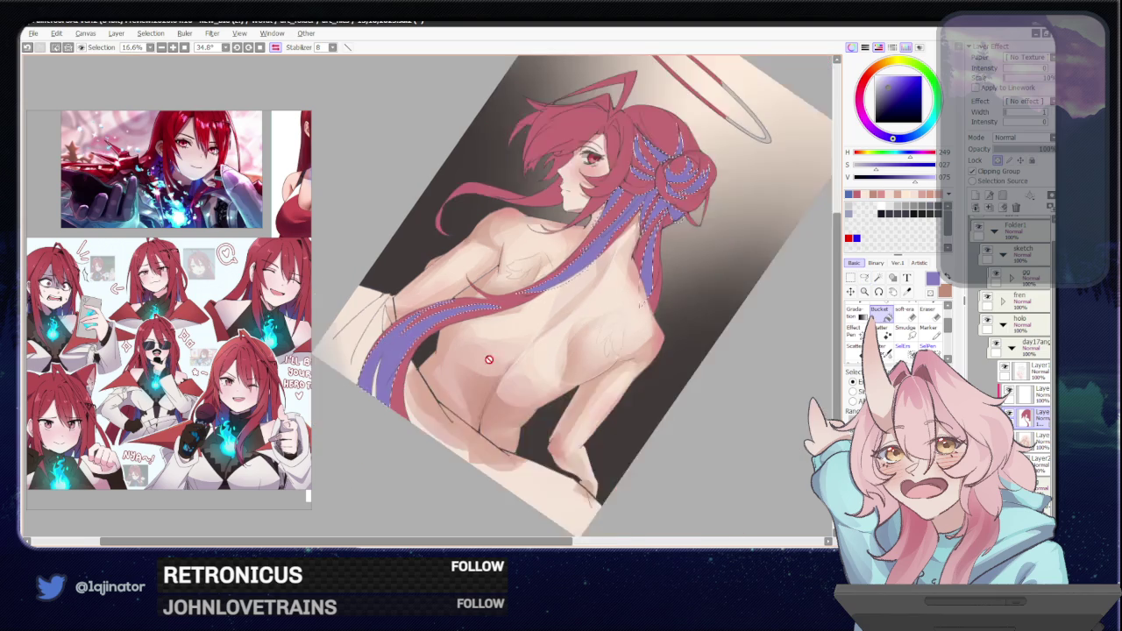
key(ctrl+d)
drag(704, 380, 702, 389)
drag(385, 214, 626, 304)
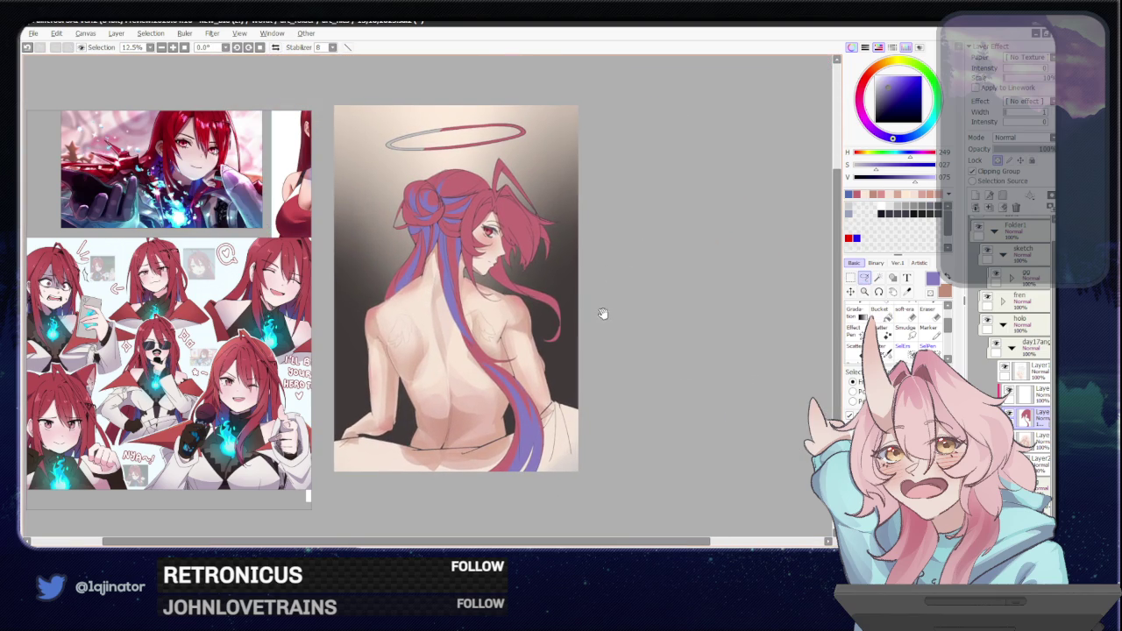
Toggle a layer's visibility and pick the layer above for painting the sheet.
drag(605, 325, 619, 334)
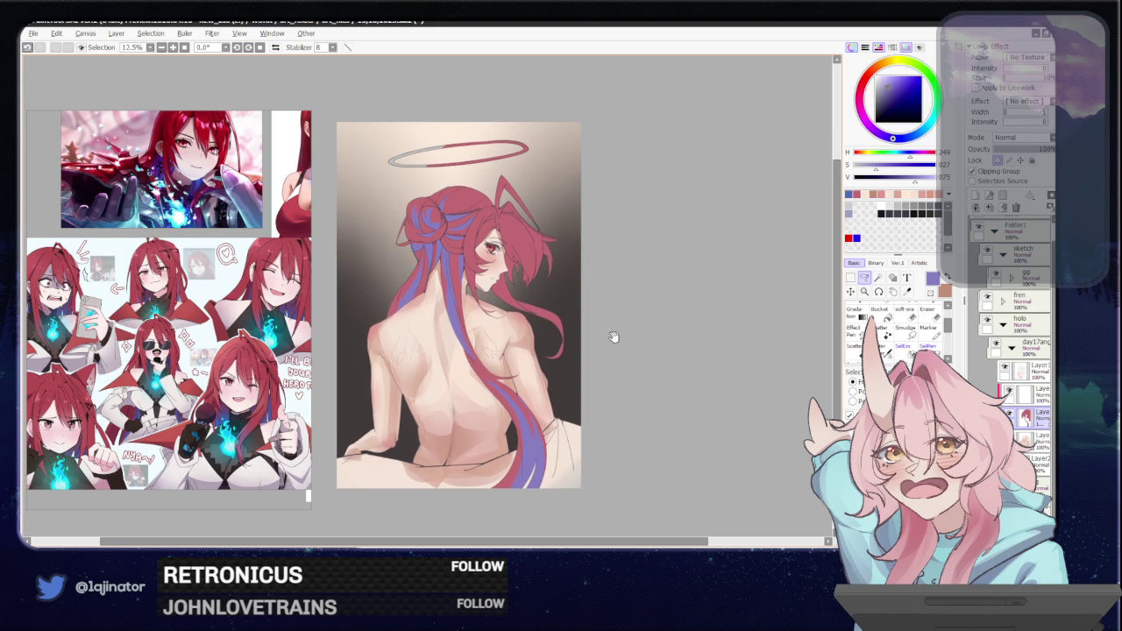
drag(605, 335, 601, 345)
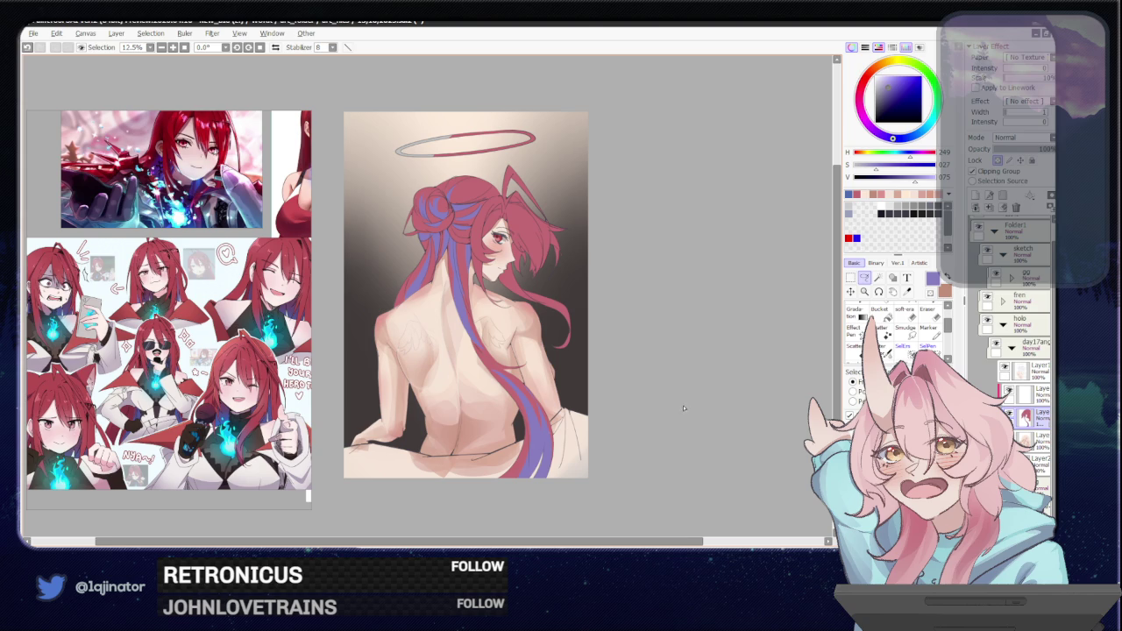
scroll(666, 421, down, 1)
scroll(664, 418, down, 2)
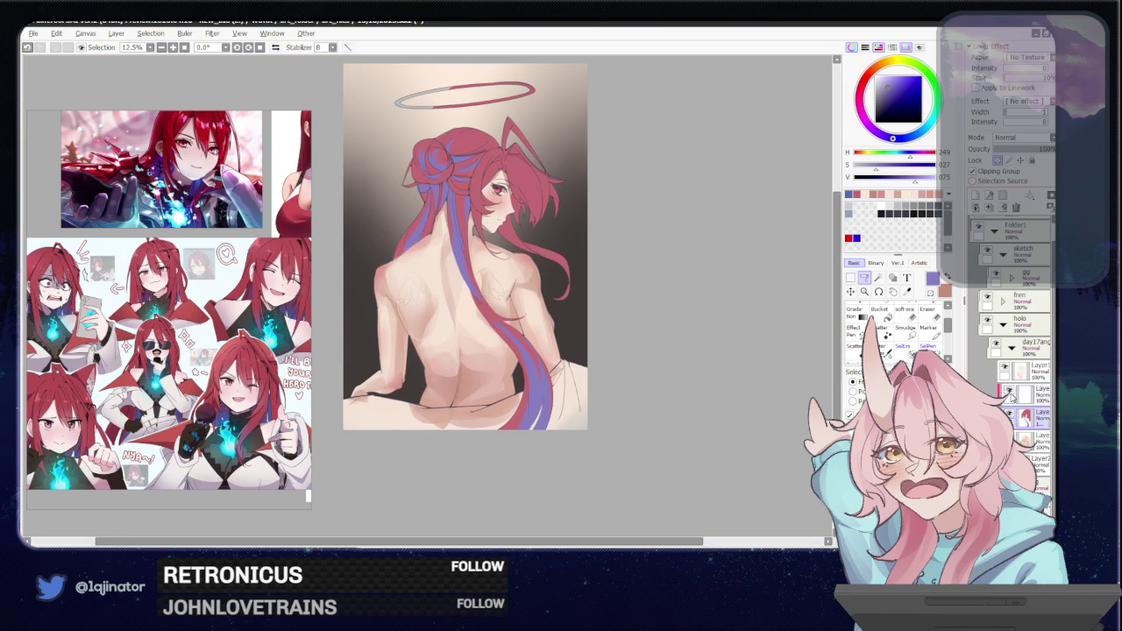
click(1005, 370)
click(1009, 393)
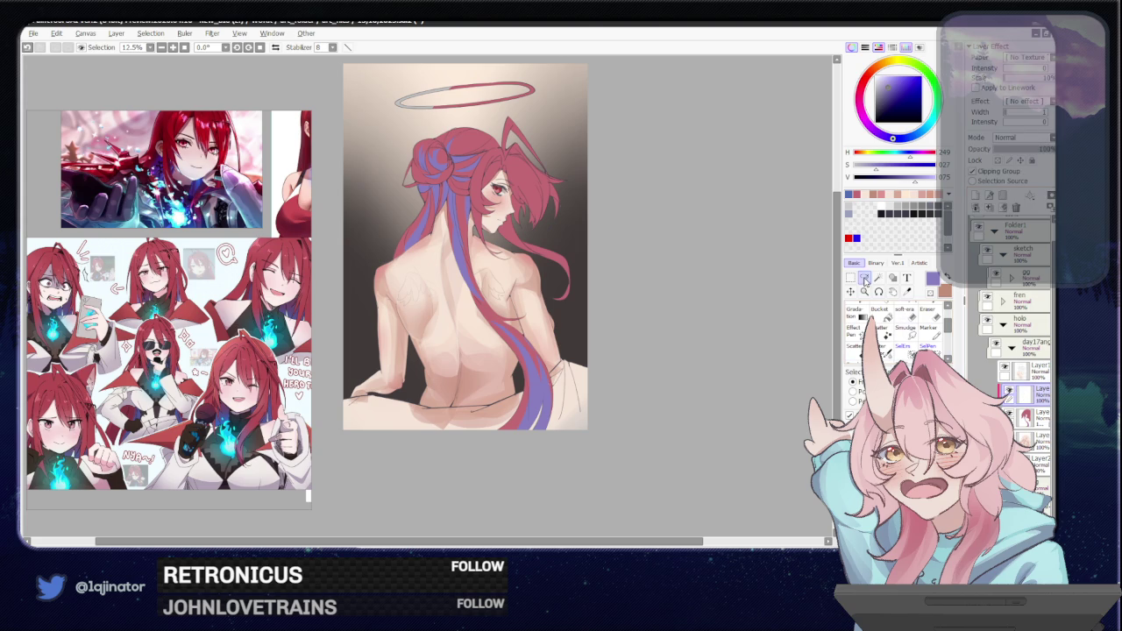
Brush a purple stroke over the hips and undo the misplaced stroke.
scroll(464, 262, down, 1)
mouse_move(513, 355)
mouse_down()
mouse_move(475, 376)
mouse_move(560, 369)
mouse_move(377, 385)
mouse_move(561, 386)
mouse_up()
key(ctrl+z)
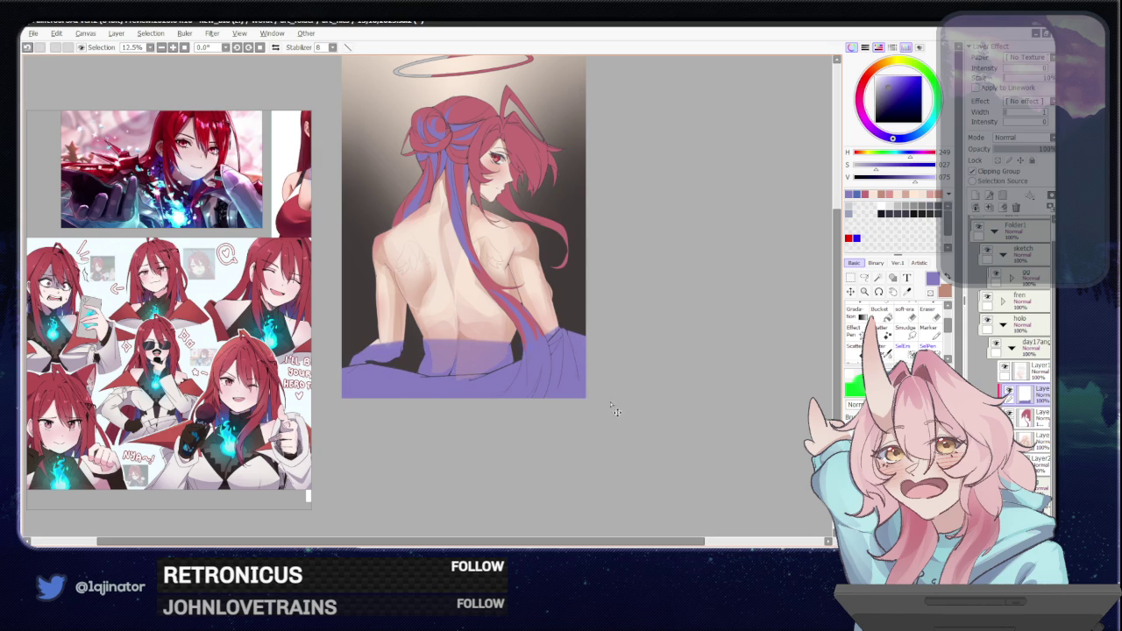
Undo the purple sheet strokes and airbrush a soft purple band across the hips.
key(ctrl+z)
scroll(571, 405, up, 3)
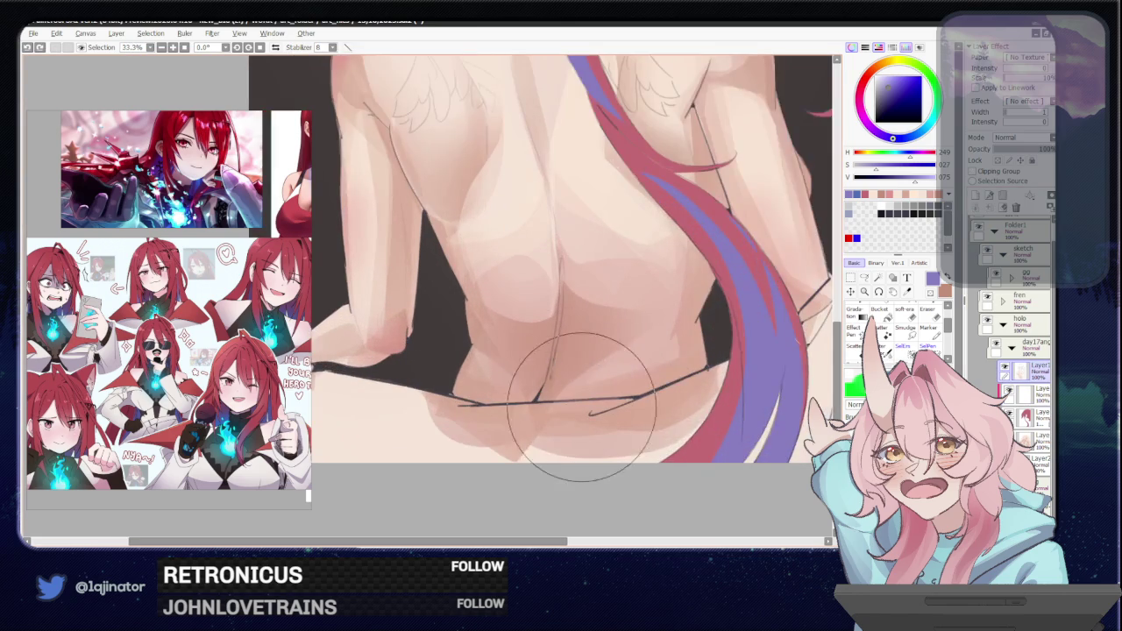
drag(571, 405, 604, 390)
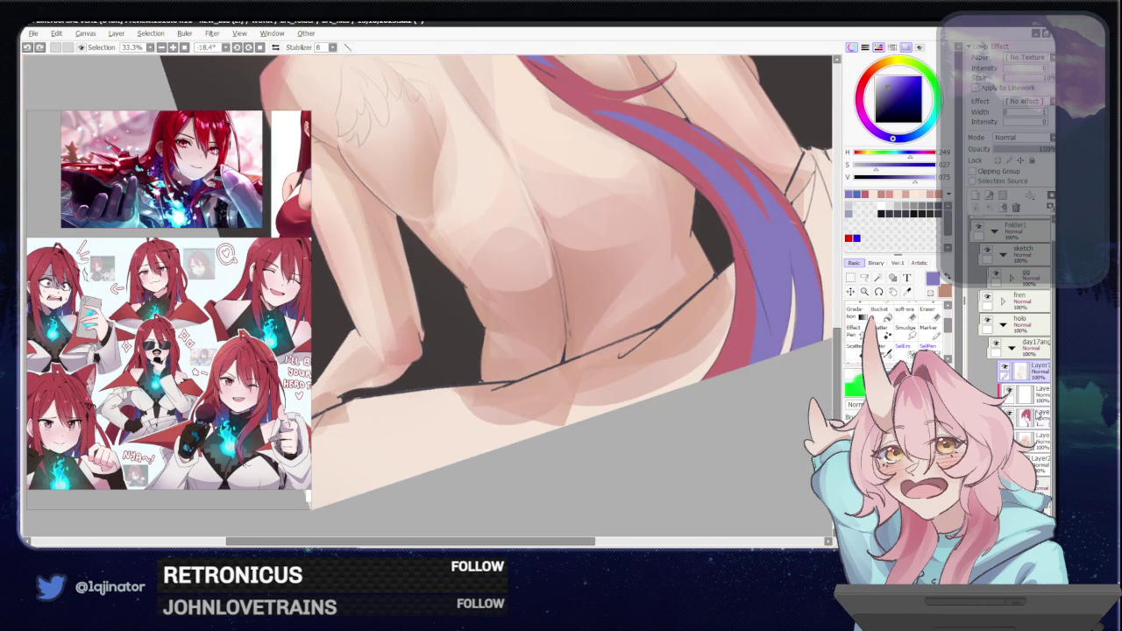
mouse_move(727, 303)
mouse_down()
mouse_move(491, 426)
mouse_move(712, 375)
mouse_up()
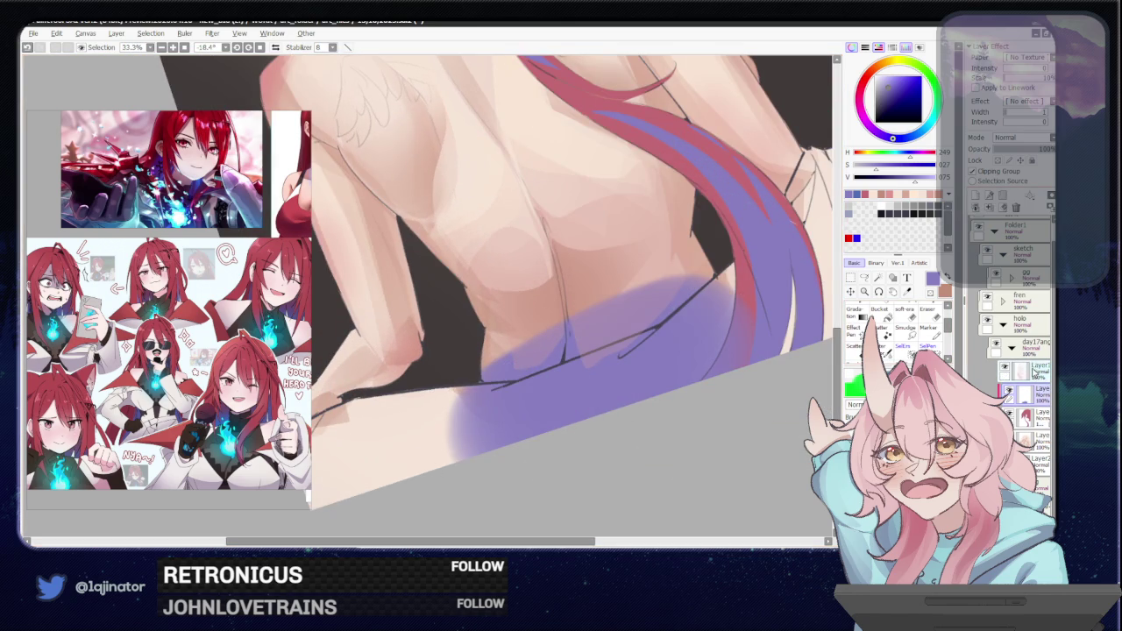
Pick a different layer and a pale, low-saturation colour, zoomed in on the lower back.
click(864, 278)
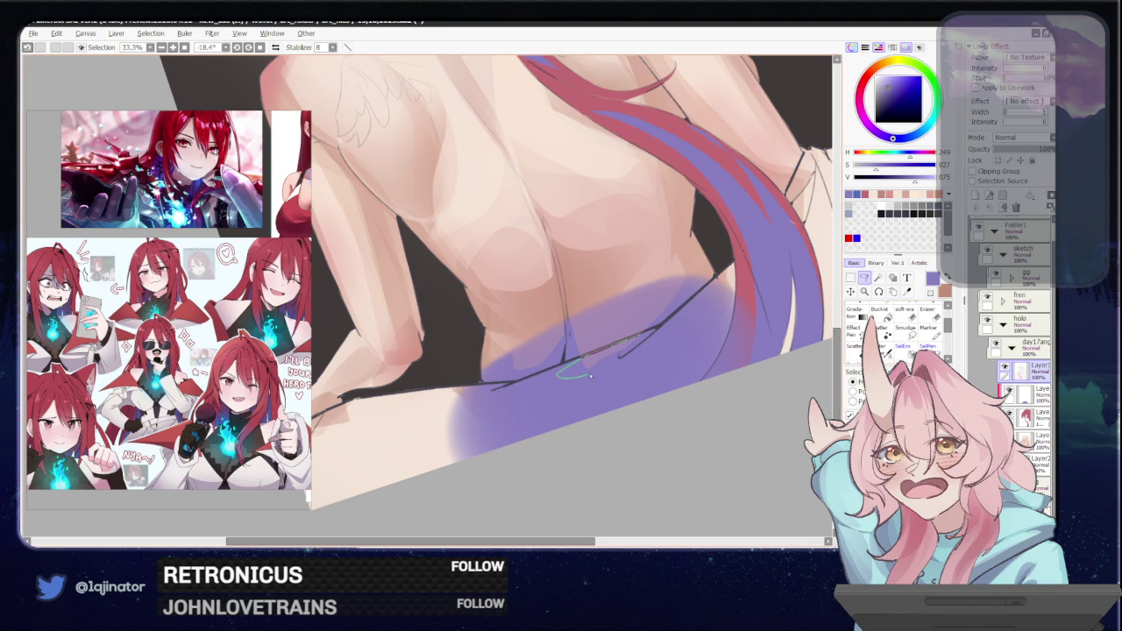
scroll(639, 342, down, 3)
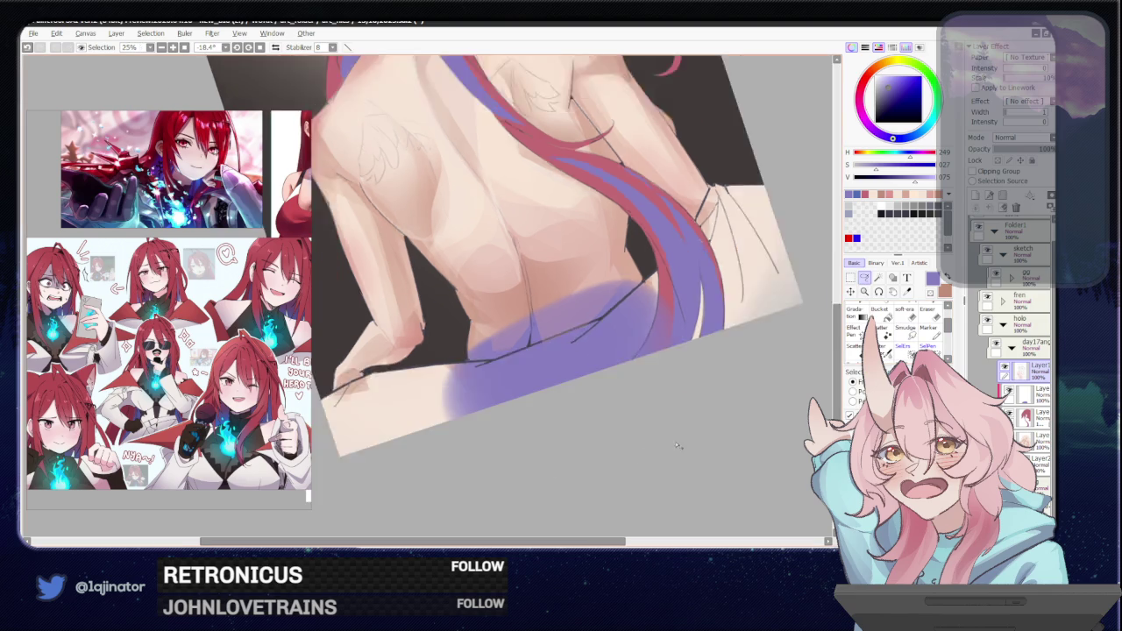
click(1021, 395)
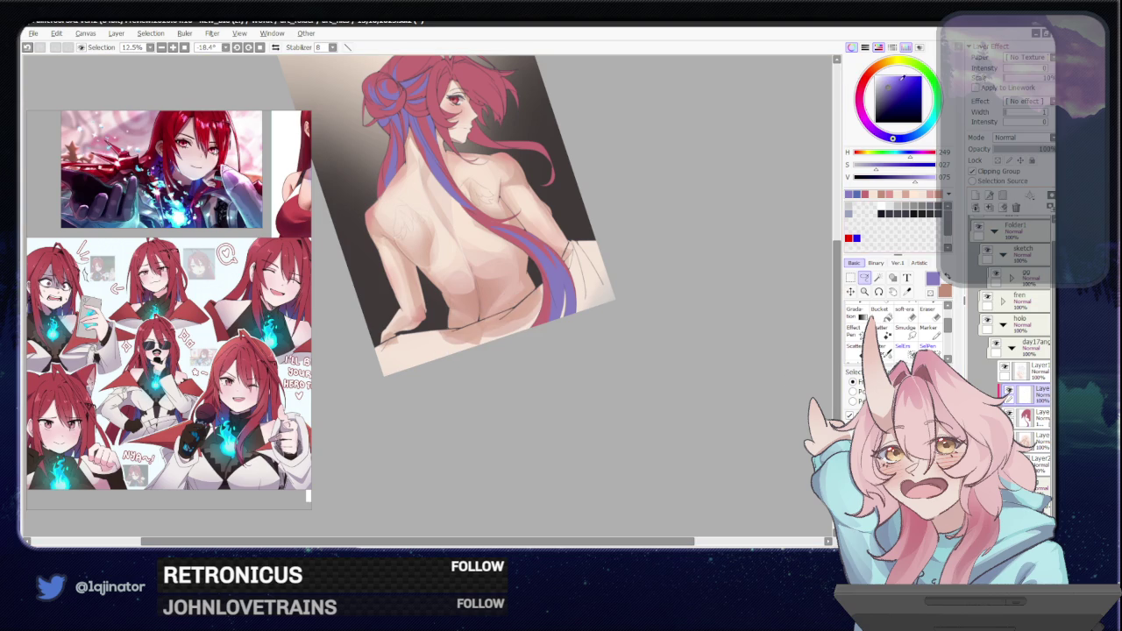
drag(893, 138, 901, 139)
click(882, 77)
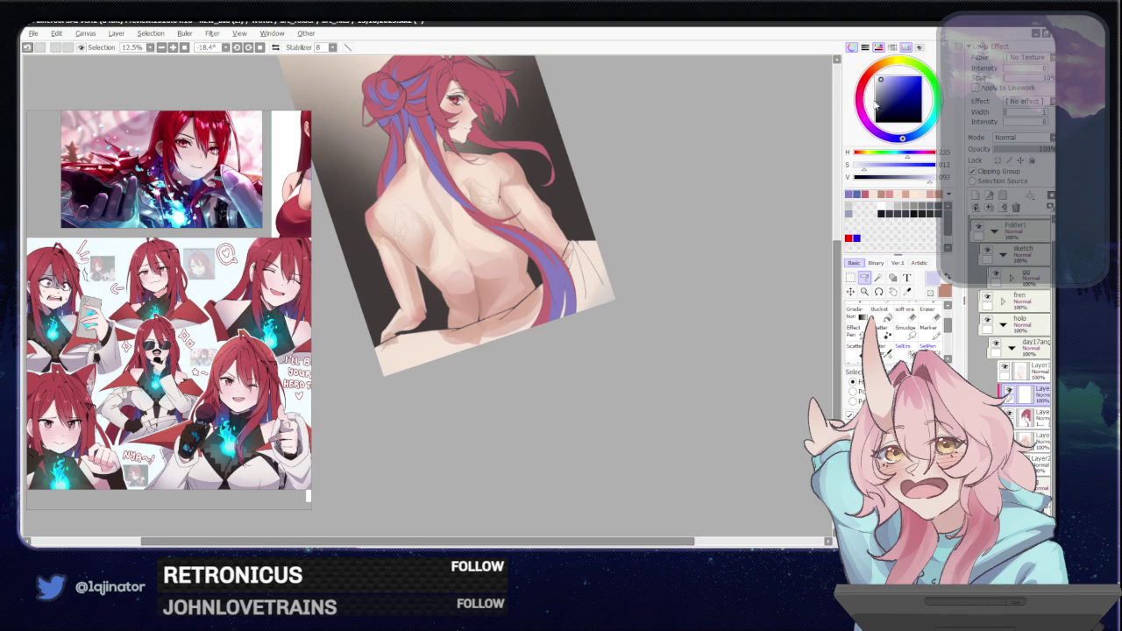
scroll(578, 334, up, 1)
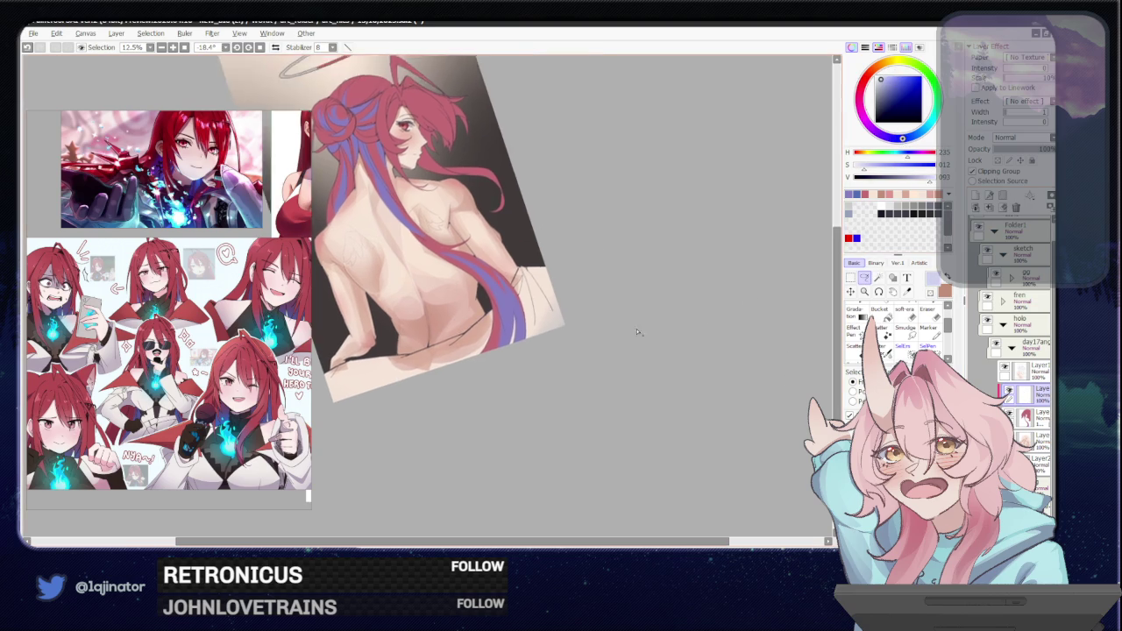
scroll(578, 335, up, 1)
scroll(578, 334, up, 2)
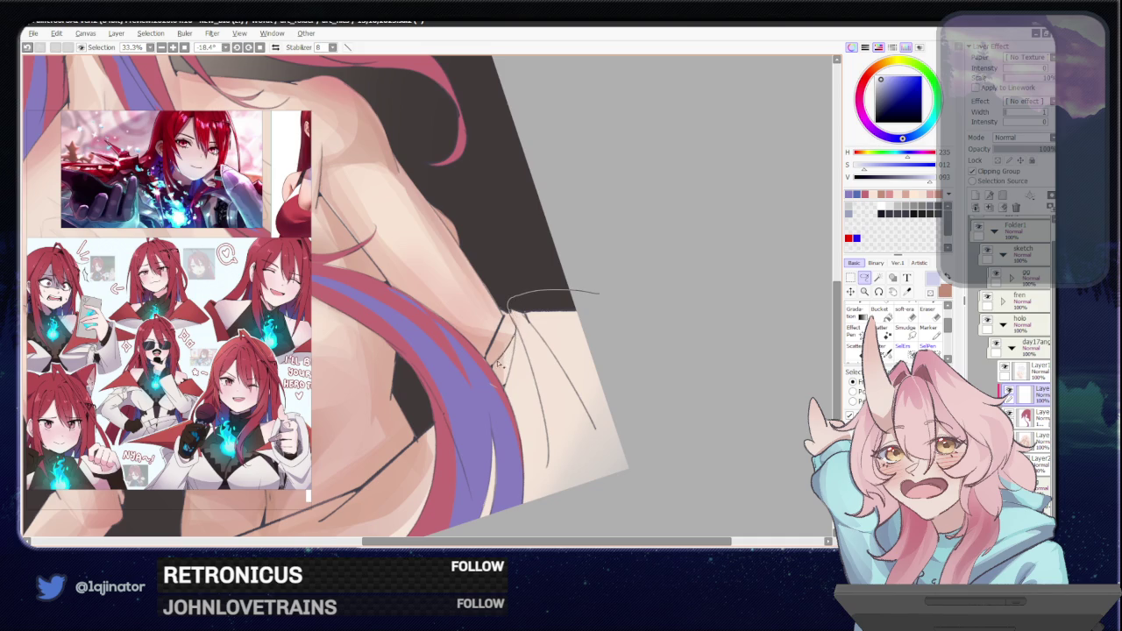
Lasso the sheet area from the lower back along the hip line to the canvas bottom.
drag(461, 479, 733, 385)
drag(470, 414, 650, 286)
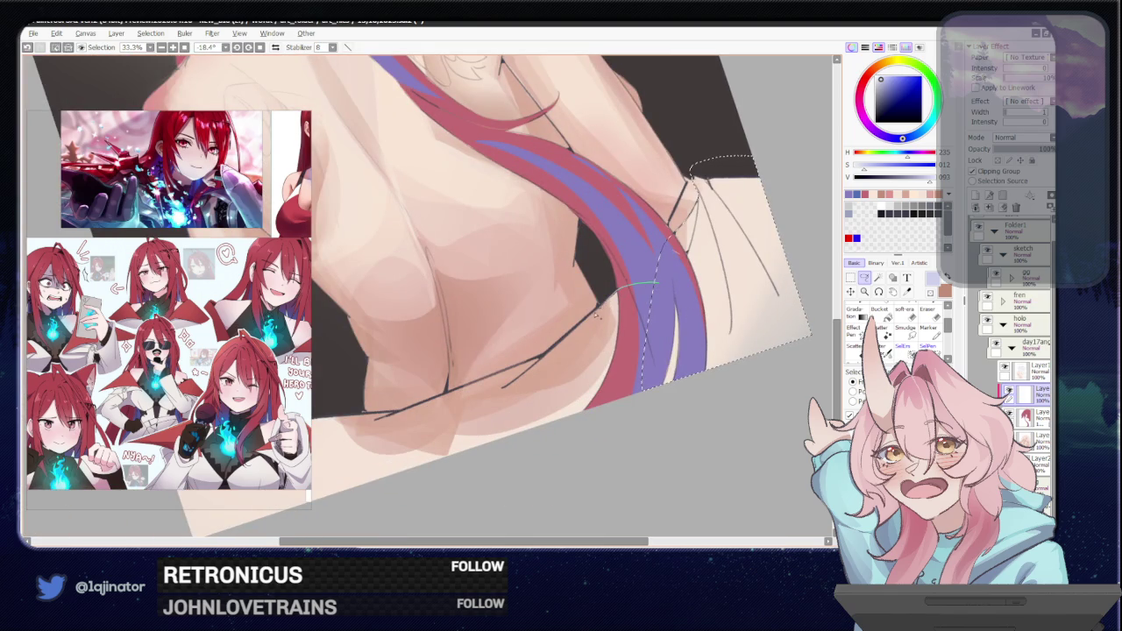
drag(558, 389, 657, 280)
mouse_move(538, 361)
mouse_down()
mouse_move(521, 400)
mouse_move(619, 372)
mouse_up()
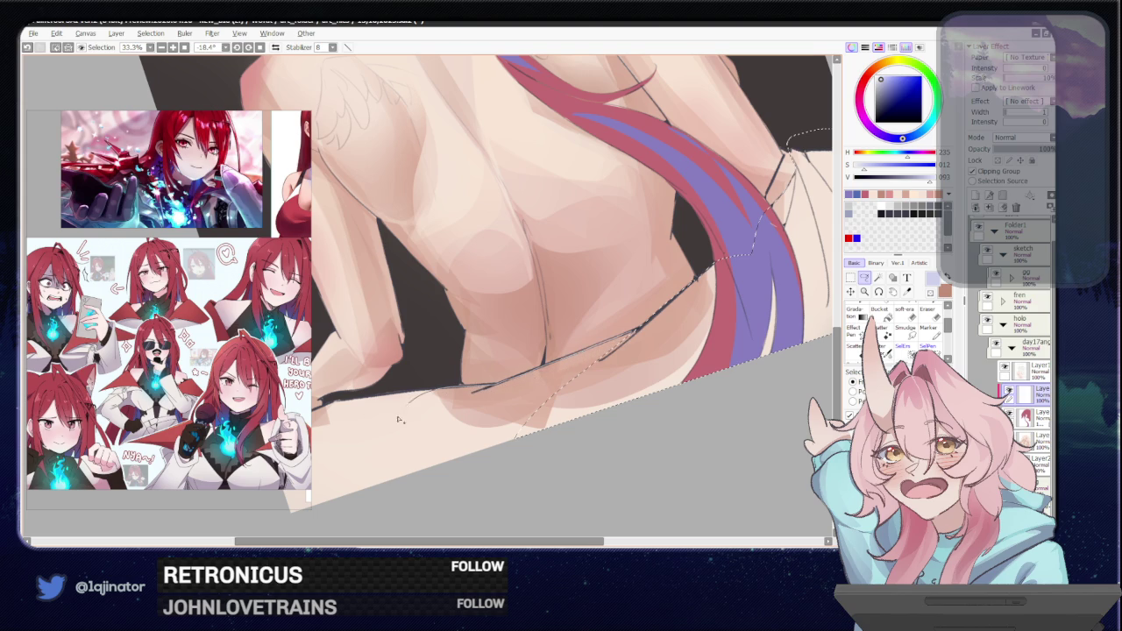
drag(408, 408, 647, 361)
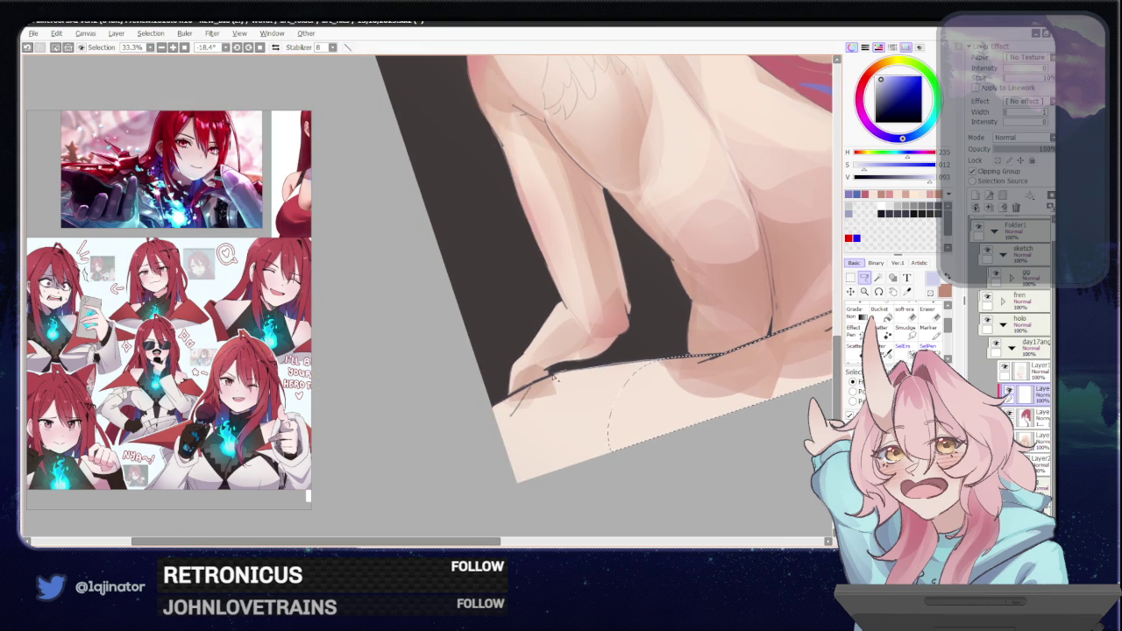
drag(451, 475, 460, 521)
Zoom out to show the whole painting and halo, then clear the sheet selection.
scroll(614, 395, down, 4)
drag(668, 381, 591, 403)
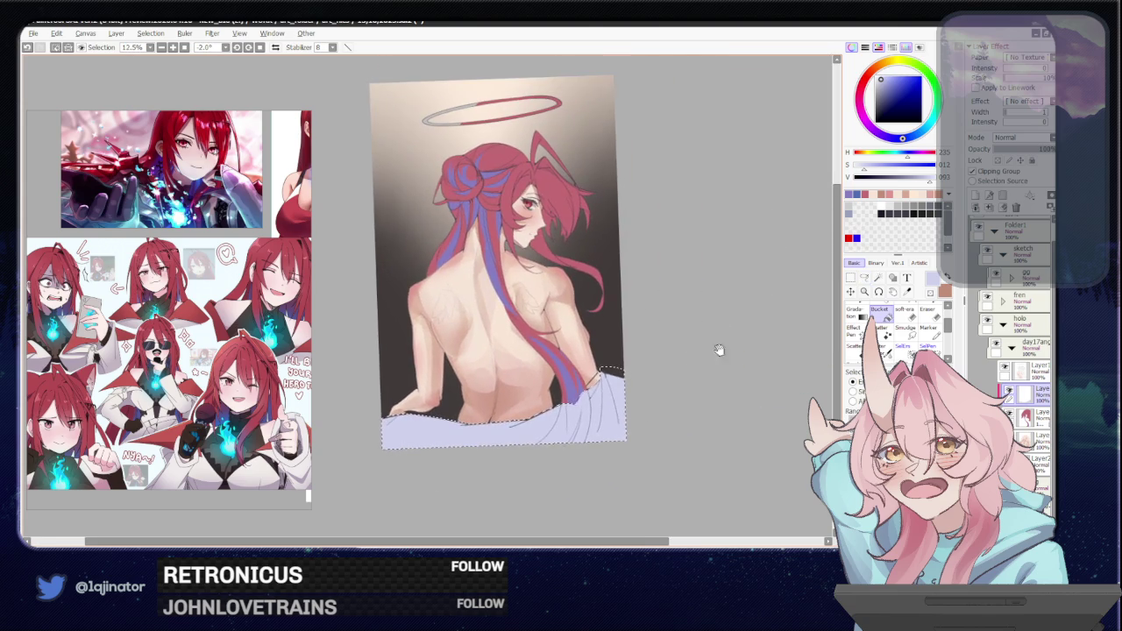
key(a)
scroll(737, 339, up, 1)
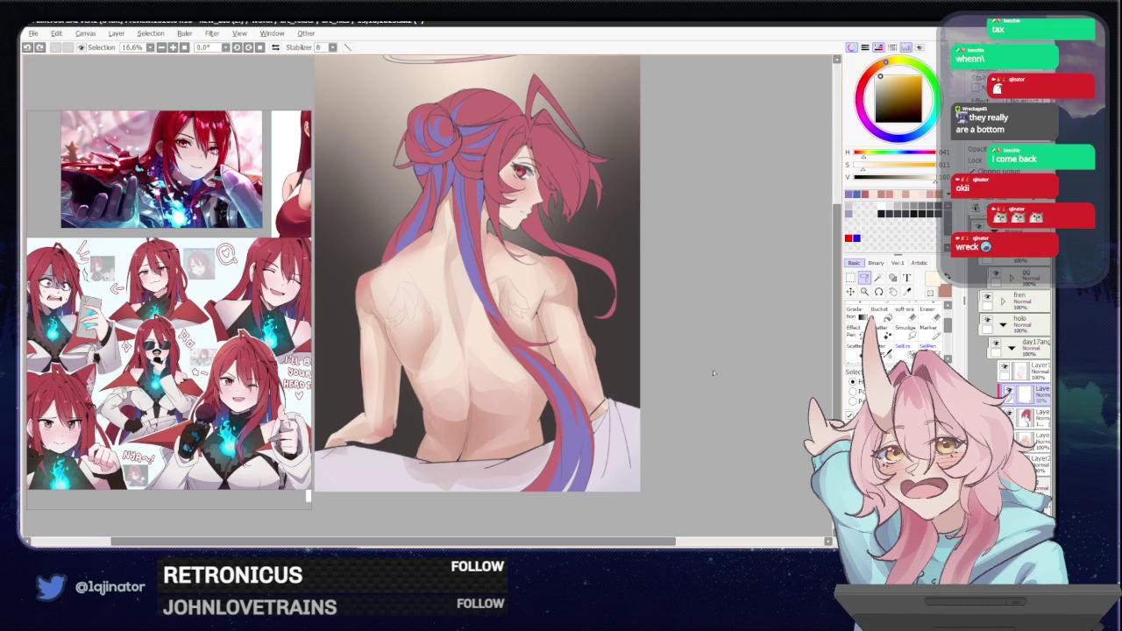
Toggle the sheet layer's visibility and tint the sheet a soft lavender.
drag(702, 378, 697, 375)
click(1009, 393)
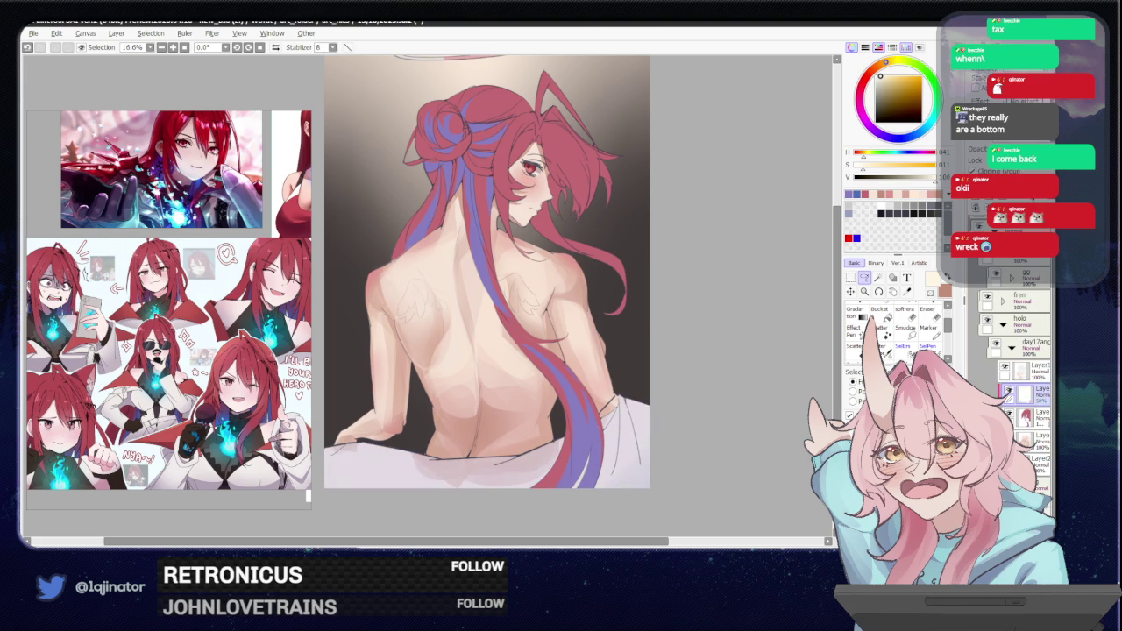
click(1008, 390)
drag(765, 261, 757, 300)
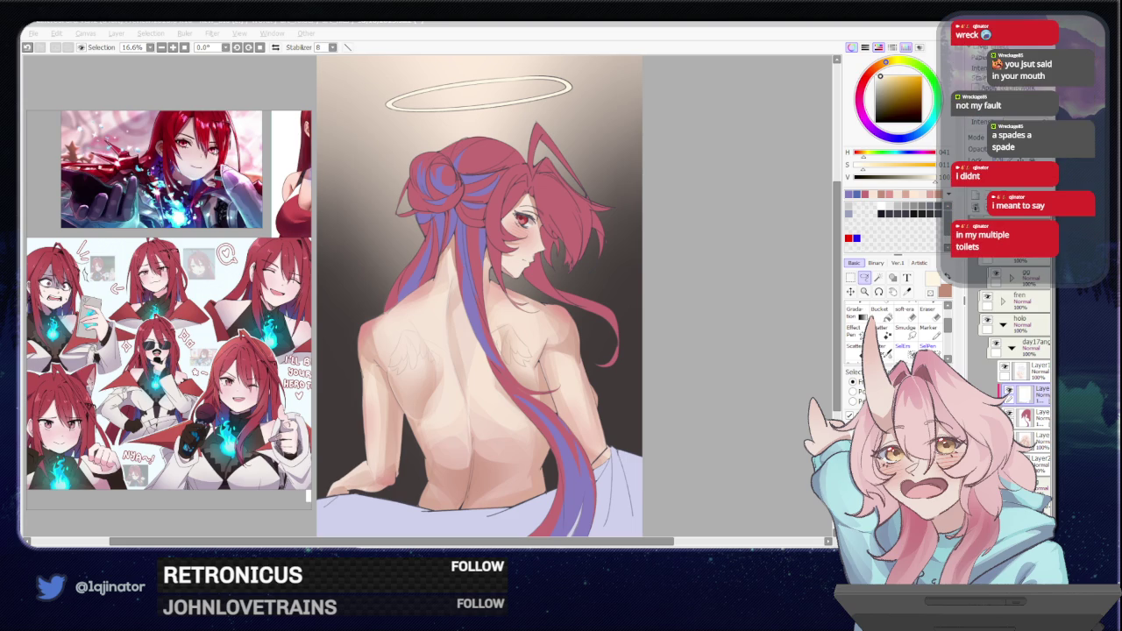
click(748, 374)
Adjust the colour slider and recentre the view on the figure's back.
scroll(705, 413, down, 1)
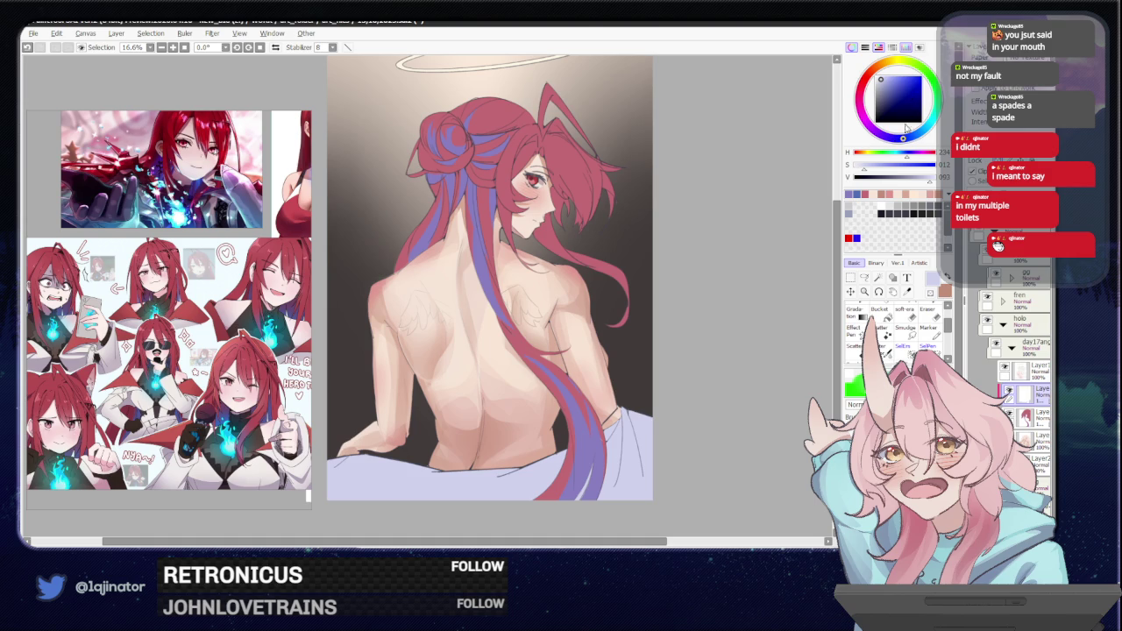
drag(891, 77, 881, 77)
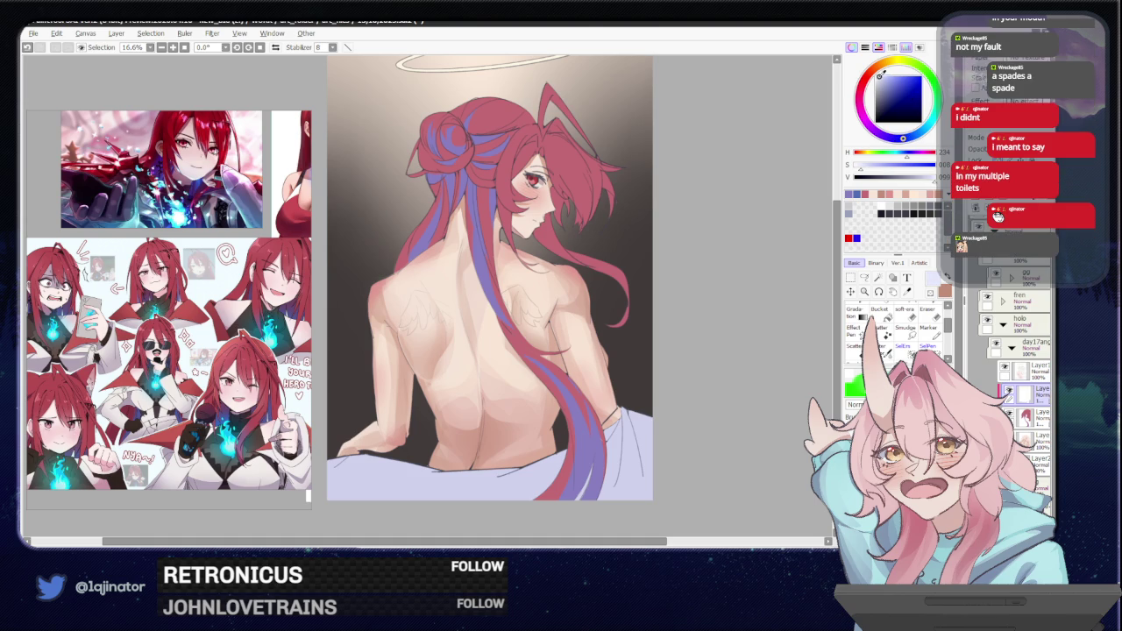
click(864, 277)
drag(609, 406, 571, 360)
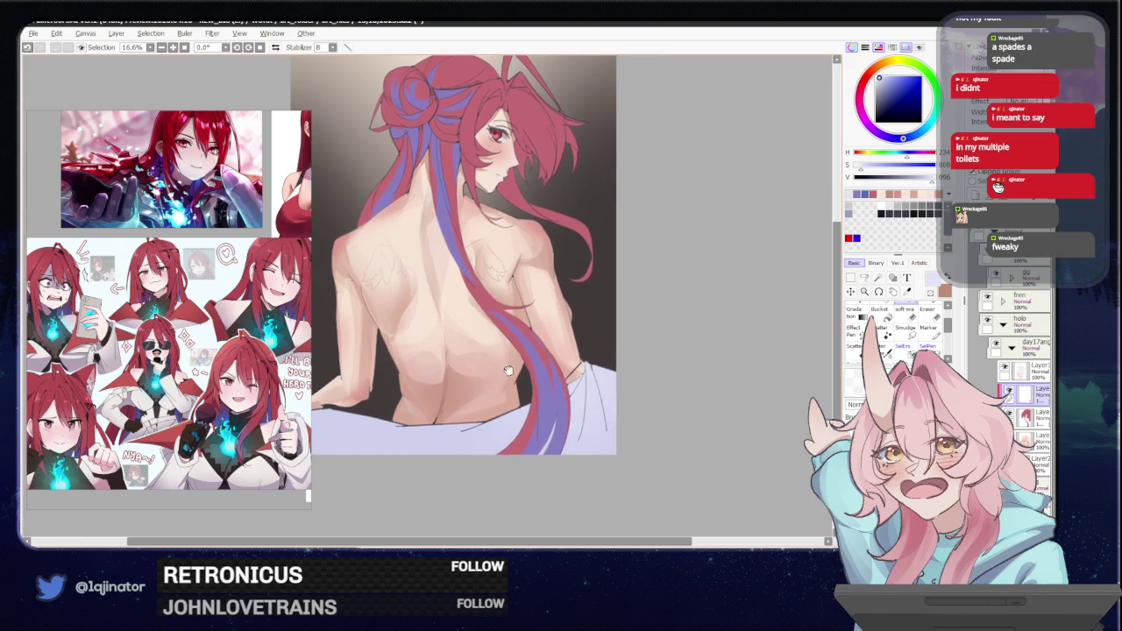
drag(470, 371, 563, 379)
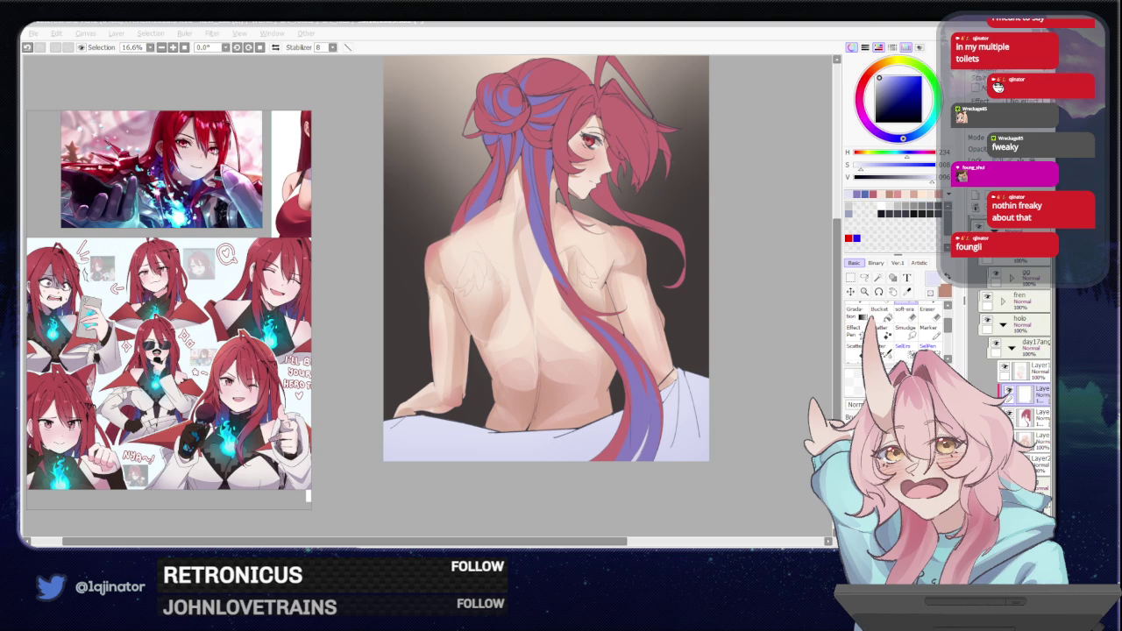
Choose a warm brown for shading the back and switch to the Lasso.
click(770, 415)
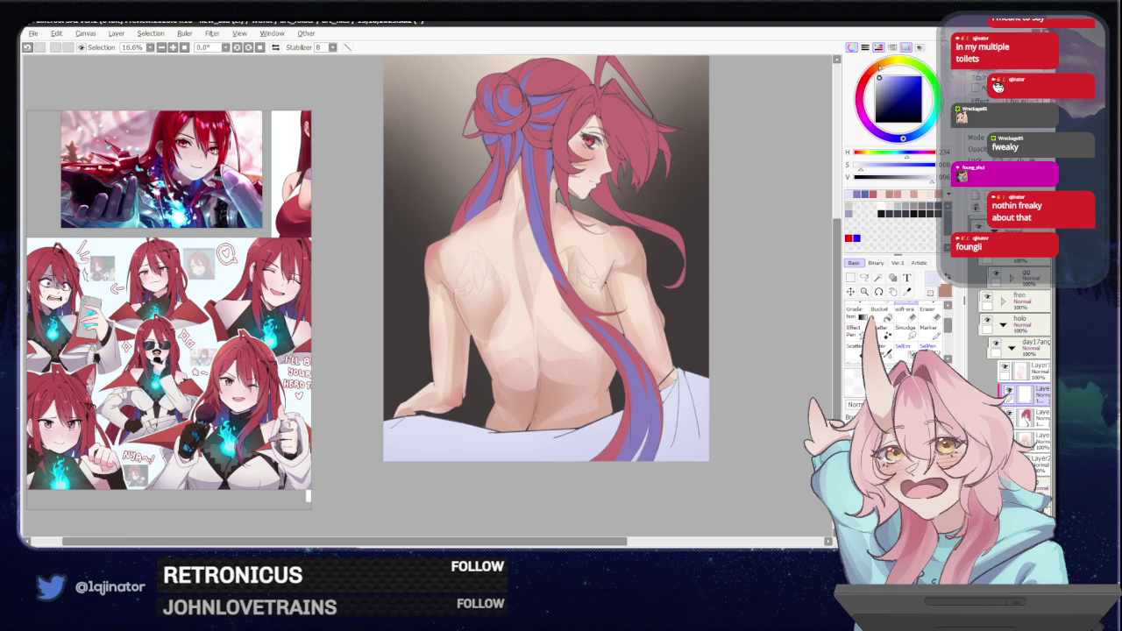
click(879, 77)
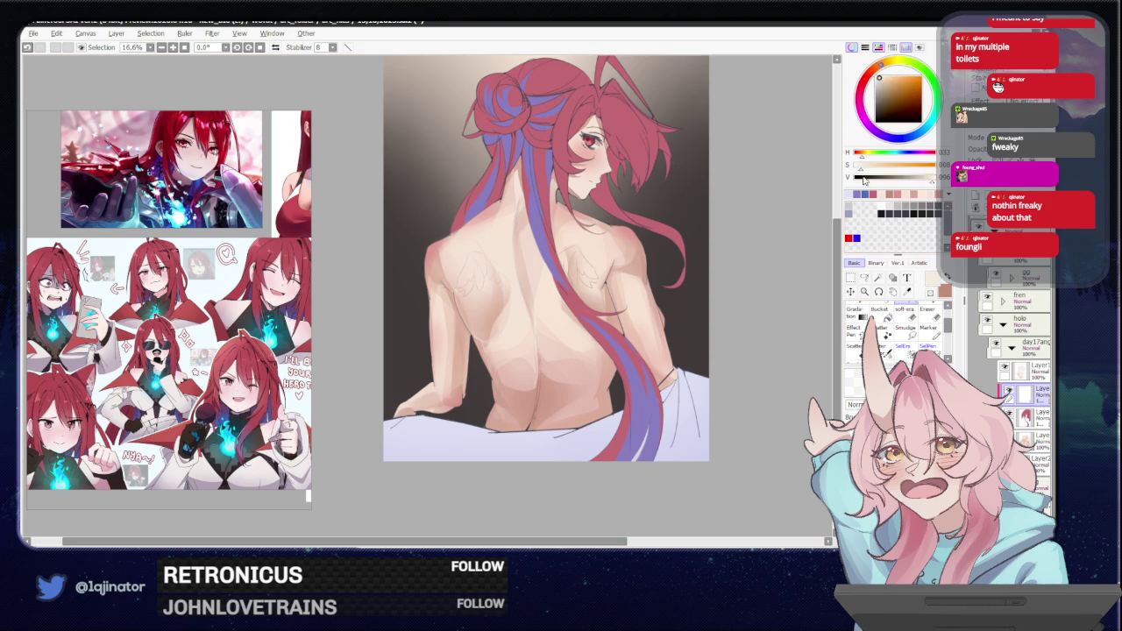
click(863, 277)
drag(701, 353, 620, 321)
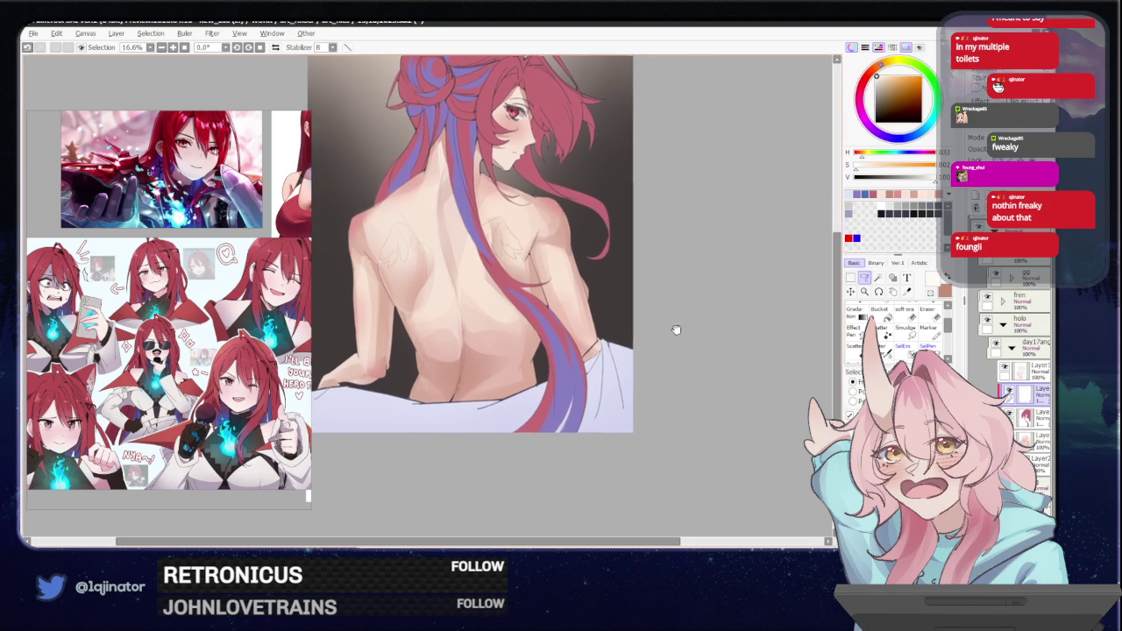
Lasso the band where the lower back meets the sheet and paint it soft brown.
mouse_move(604, 366)
mouse_down()
mouse_move(601, 337)
mouse_move(603, 347)
mouse_up()
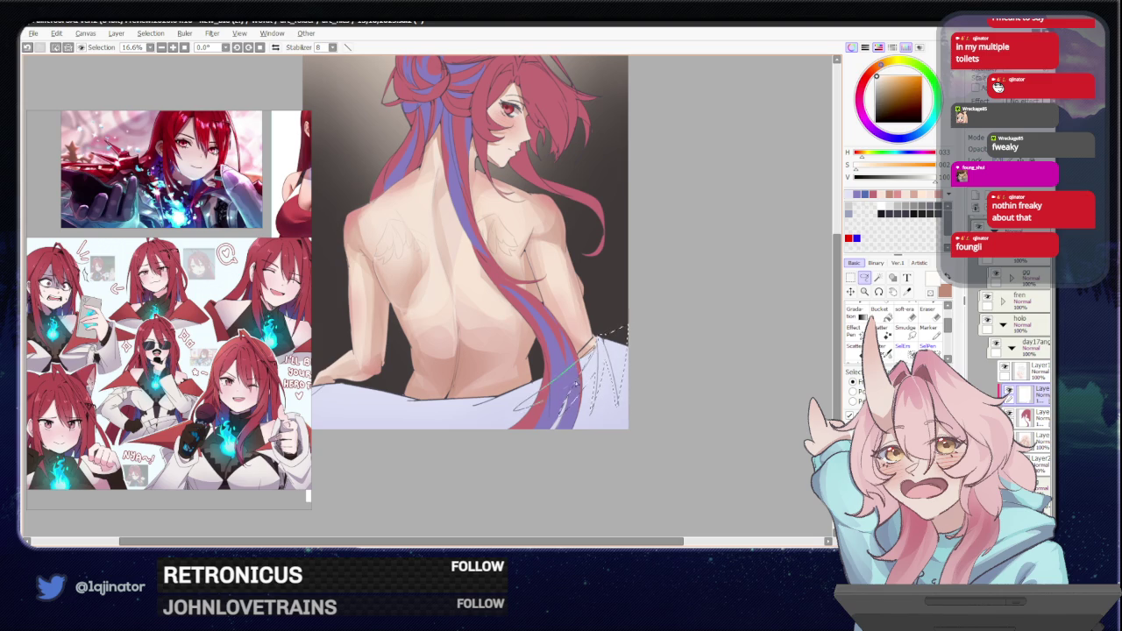
mouse_move(324, 391)
mouse_down()
mouse_move(427, 371)
mouse_move(403, 390)
mouse_up()
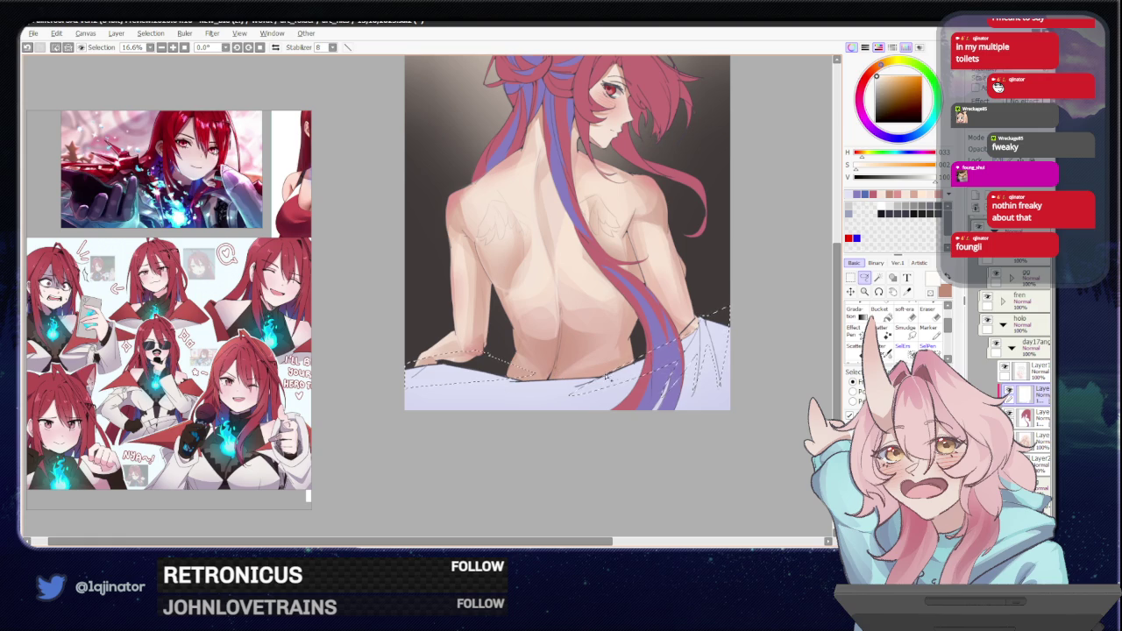
drag(408, 377, 689, 354)
key(e)
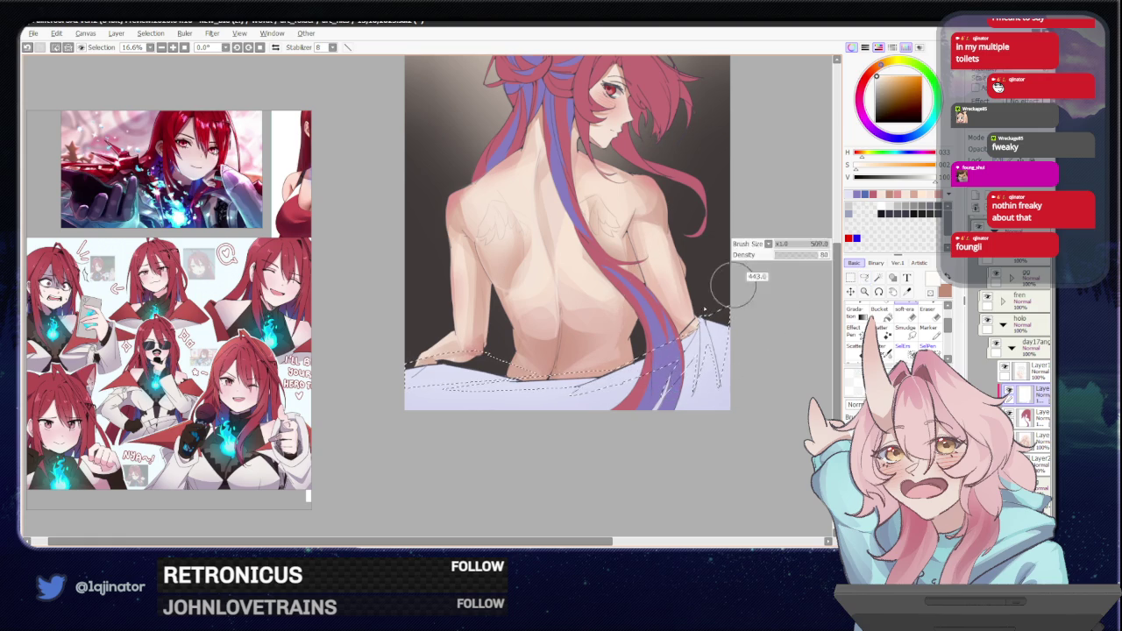
drag(613, 350, 537, 364)
key(a)
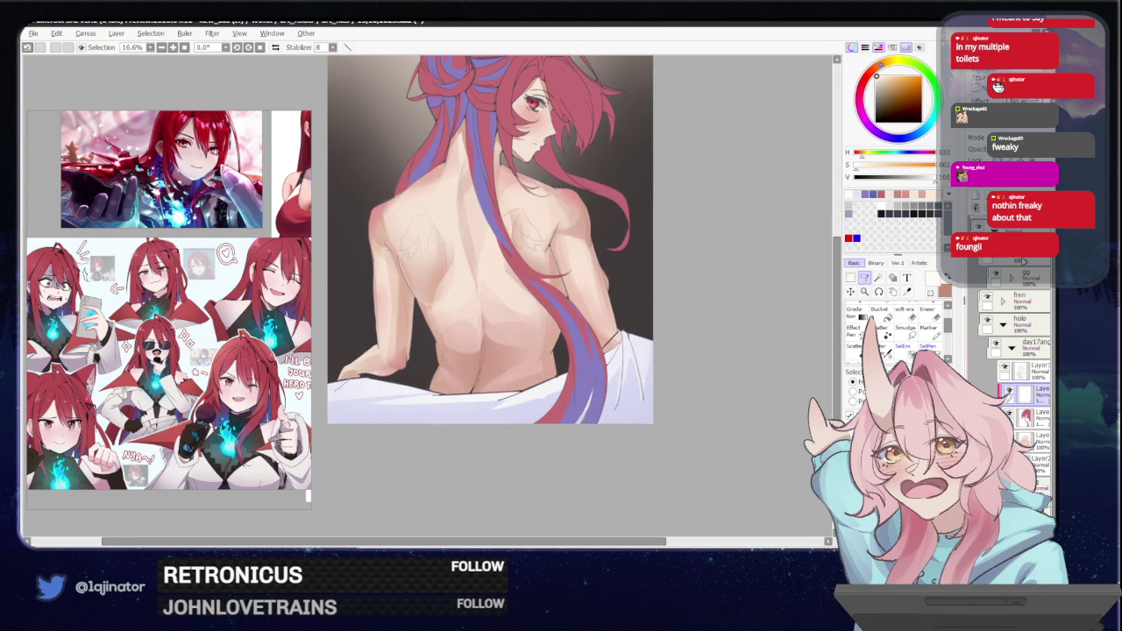
Pick a light lavender-grey, then mirror and tilt the view toward the sheet's end.
key(e)
alt+click(624, 407)
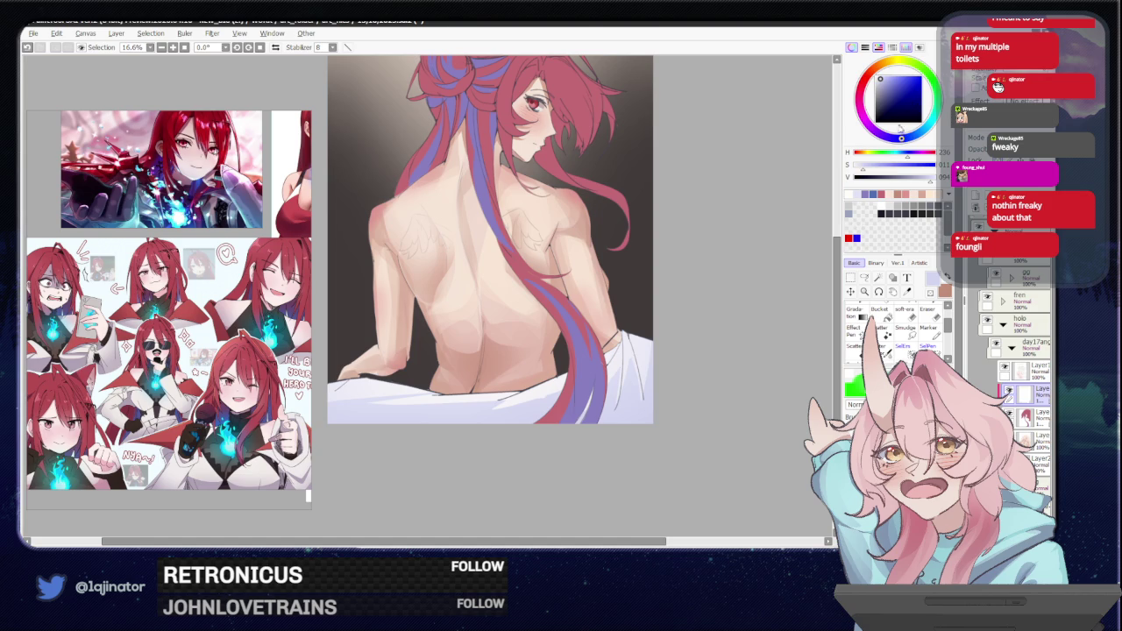
click(850, 293)
mouse_move(626, 382)
mouse_down()
mouse_move(592, 377)
mouse_move(544, 349)
mouse_up()
key(h)
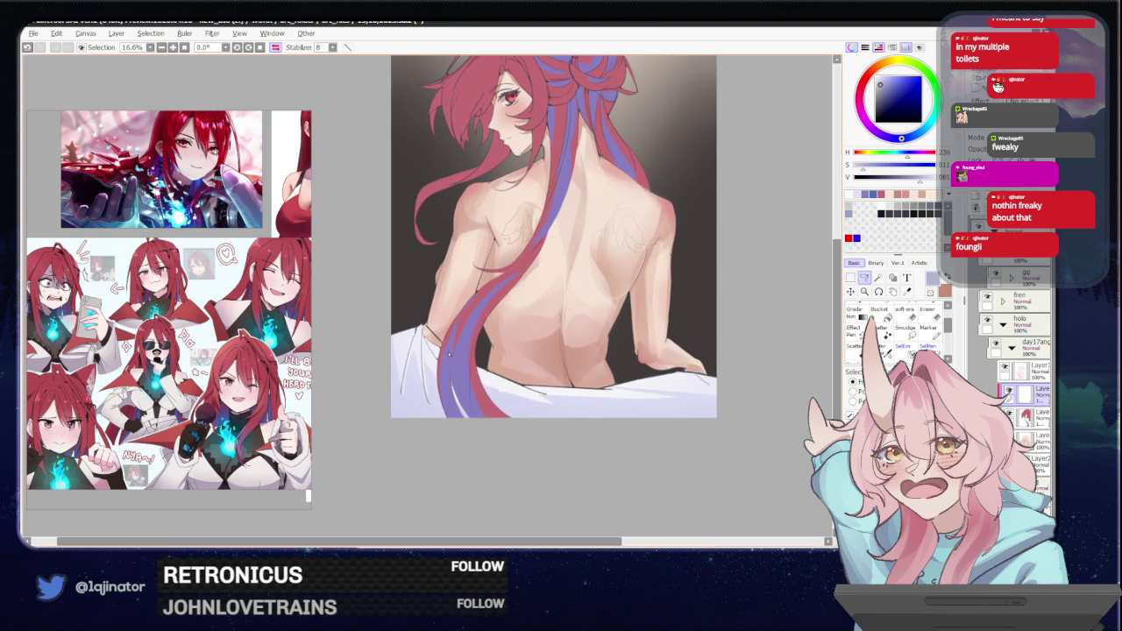
drag(556, 352, 416, 374)
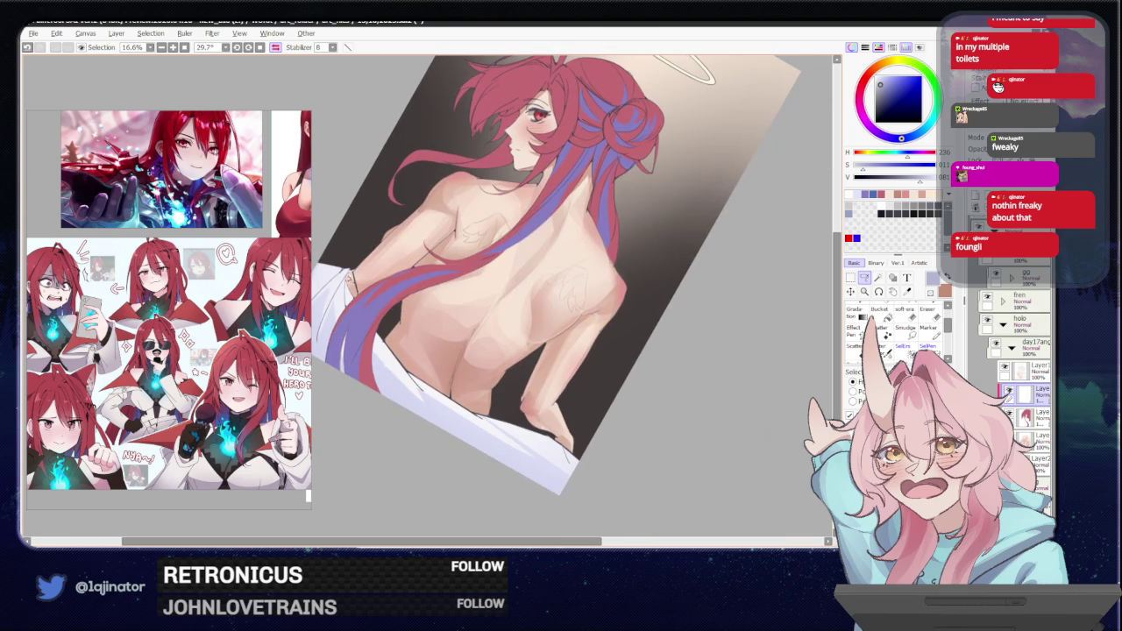
Select the sheet's left end and brush soft grey shading onto its tip.
mouse_move(333, 311)
mouse_down()
mouse_move(383, 345)
mouse_move(392, 452)
mouse_move(386, 399)
mouse_up()
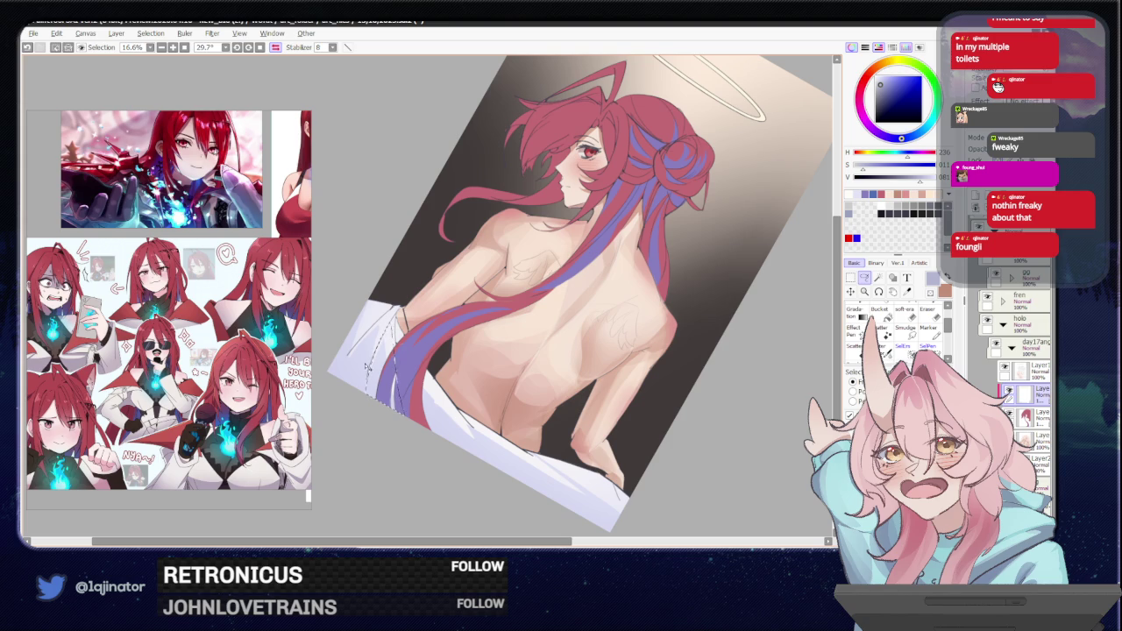
mouse_move(368, 331)
mouse_down()
mouse_move(353, 423)
mouse_move(354, 342)
mouse_up()
key(b)
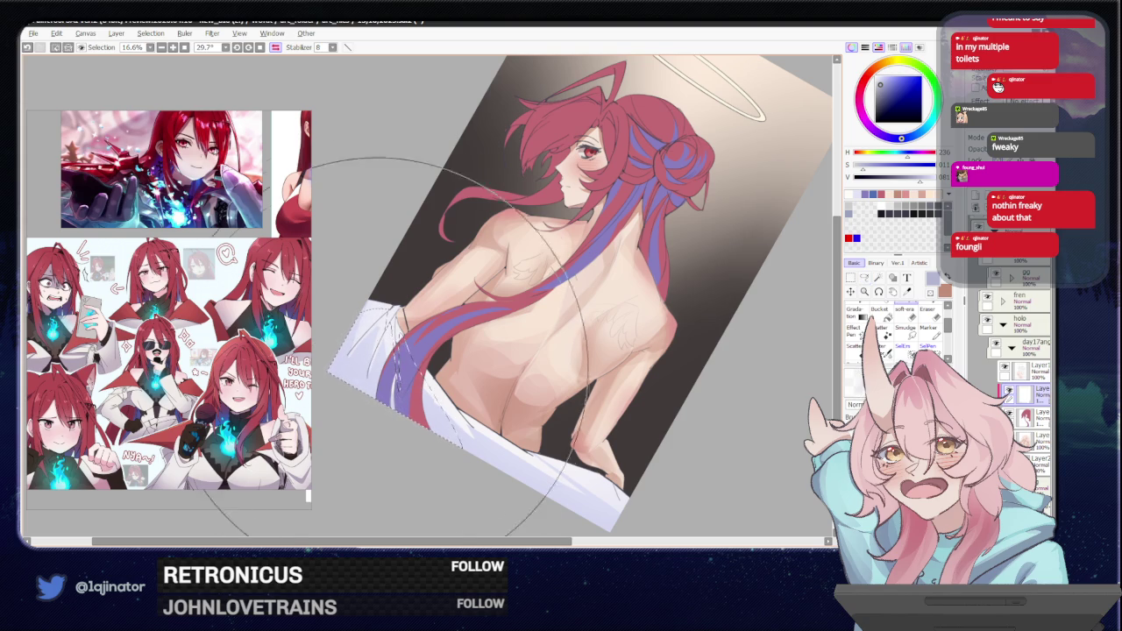
drag(403, 333, 409, 395)
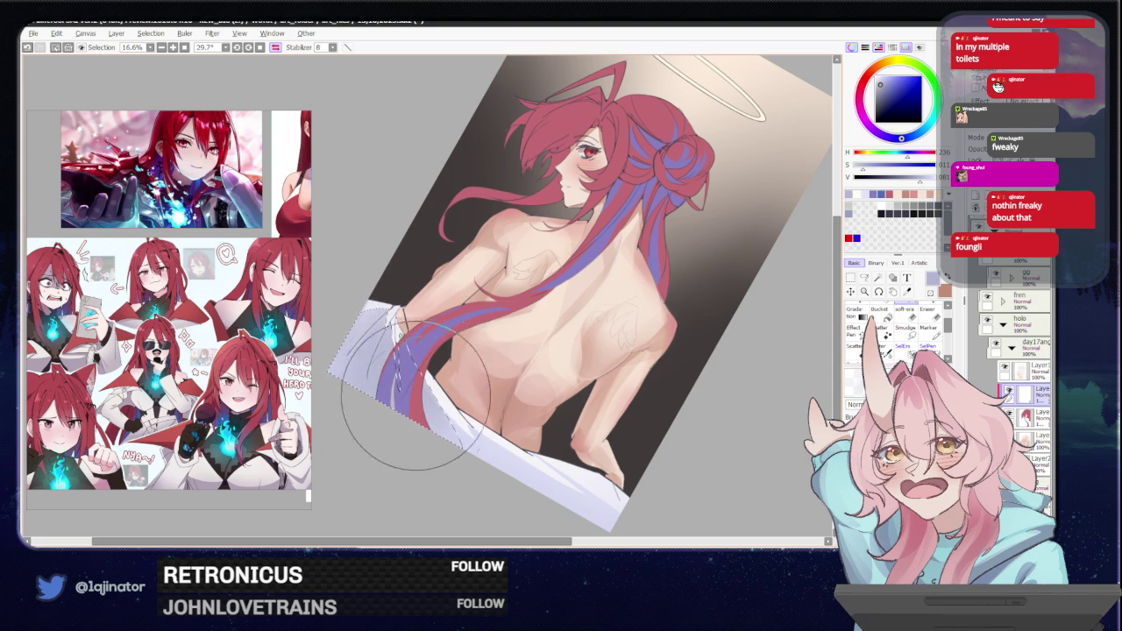
Unmirror the view and rotate it to show the whole figure.
click(864, 276)
scroll(447, 365, down, 3)
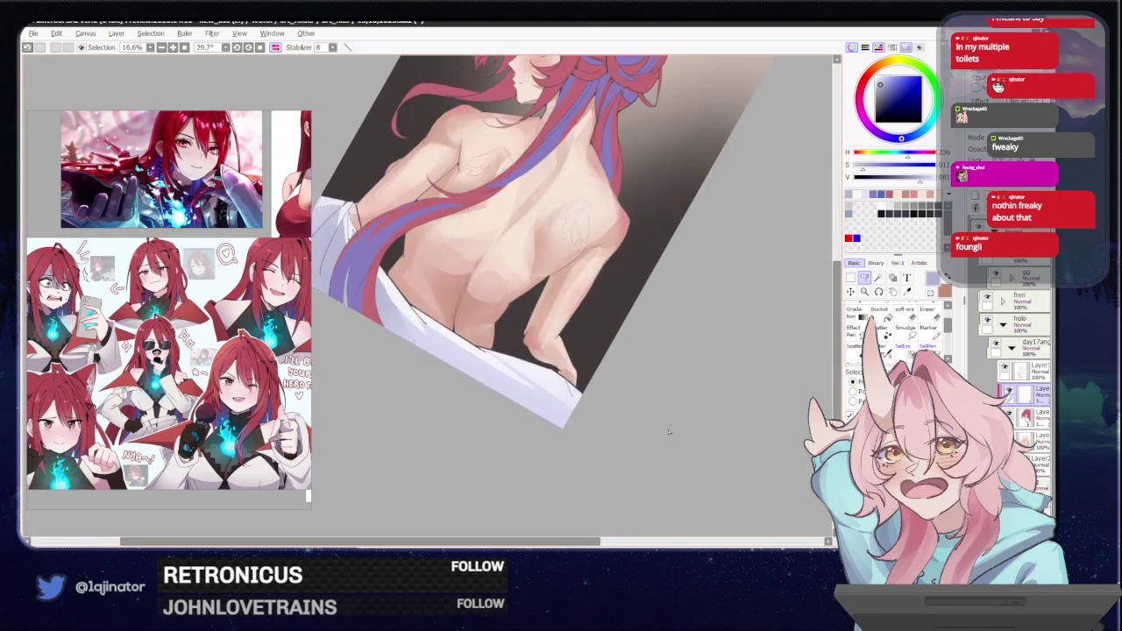
key(h)
mouse_move(448, 366)
mouse_down()
mouse_move(417, 368)
mouse_move(409, 393)
mouse_up()
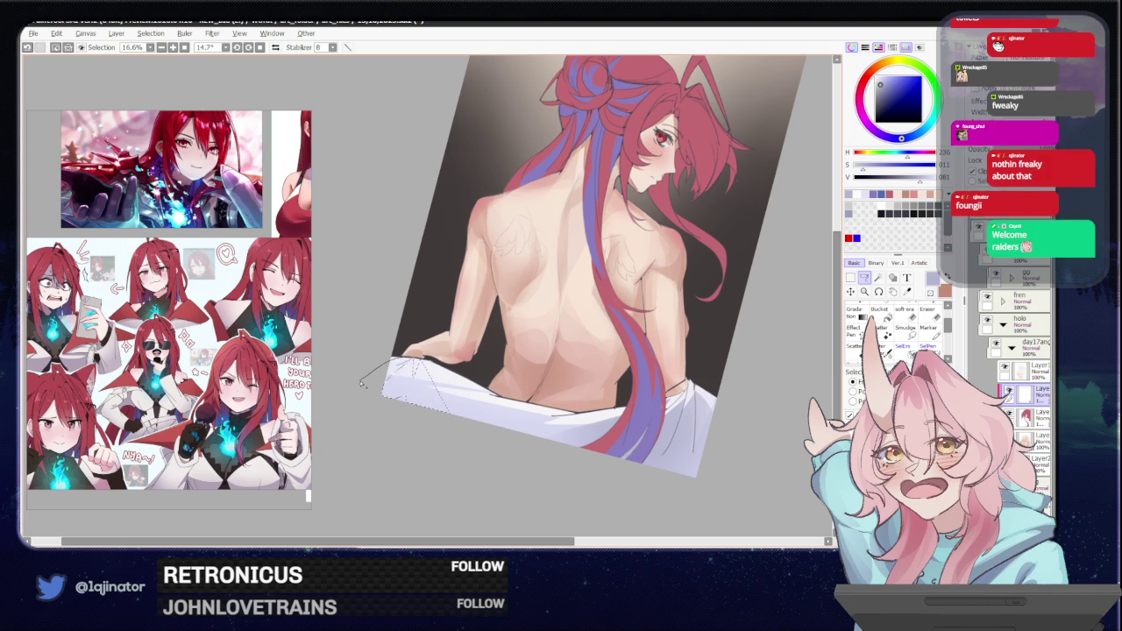
Paint white folds on the sheet's left end and clear the selection.
key(b)
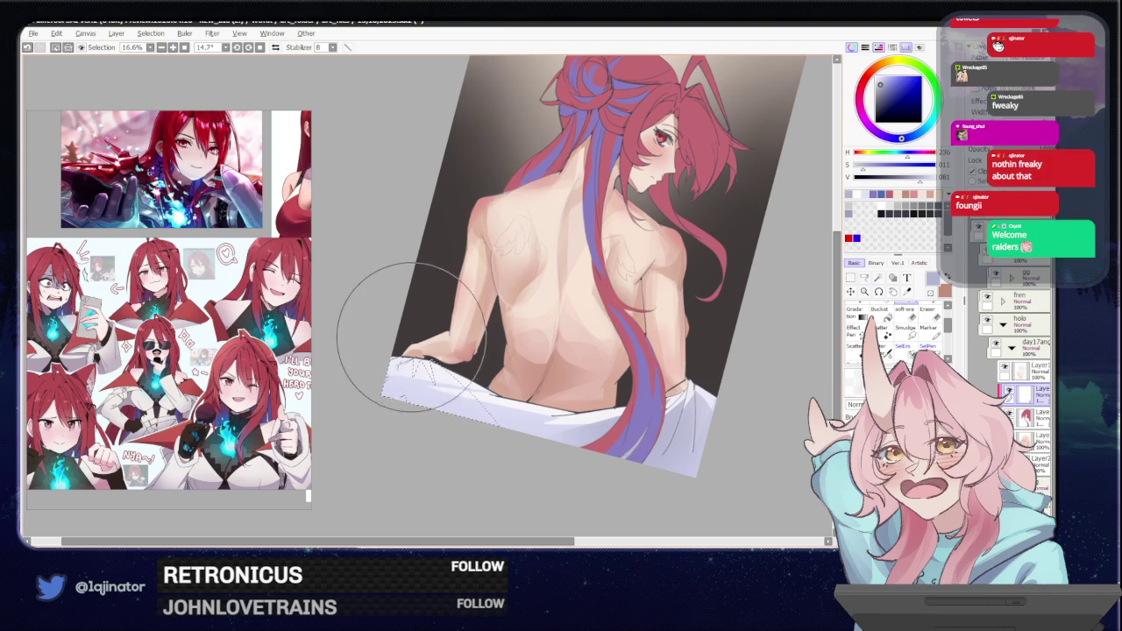
mouse_move(380, 325)
mouse_down()
mouse_move(408, 358)
mouse_move(346, 353)
mouse_up()
key(l)
key(ctrl+d)
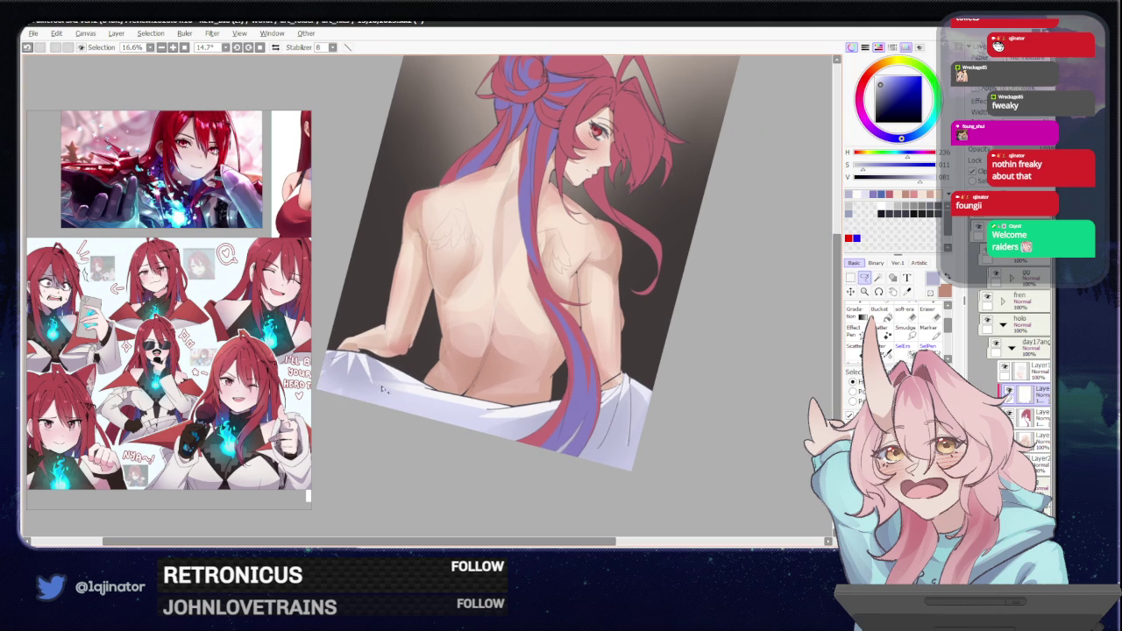
Outline the sheet edge near the arm and brighten it inside the selection.
drag(368, 358, 442, 419)
key(b)
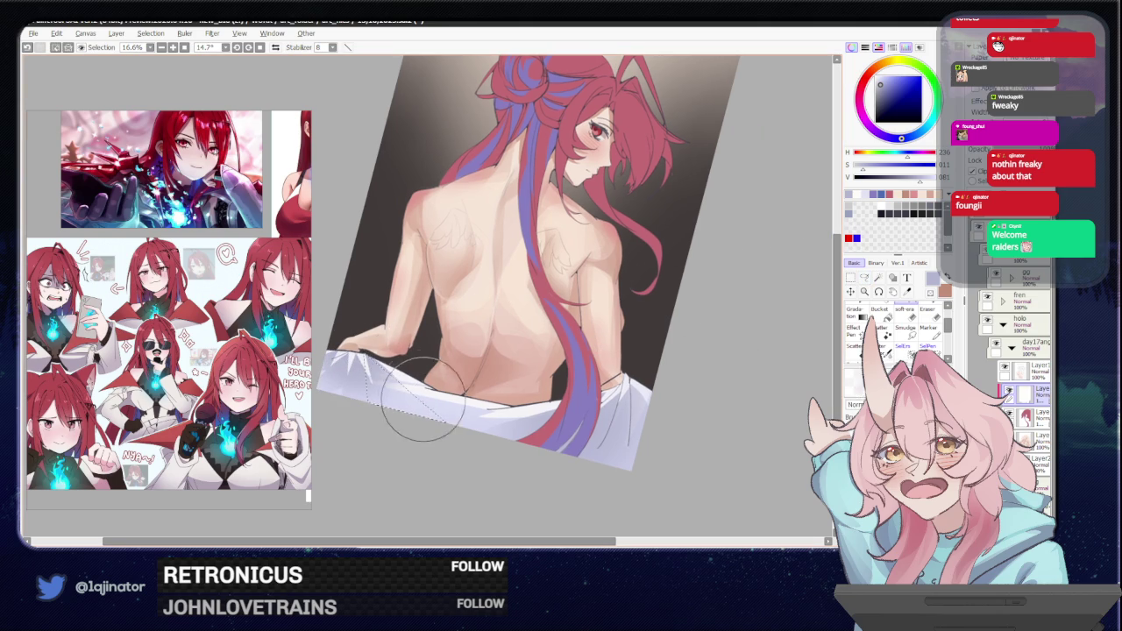
drag(382, 344, 421, 360)
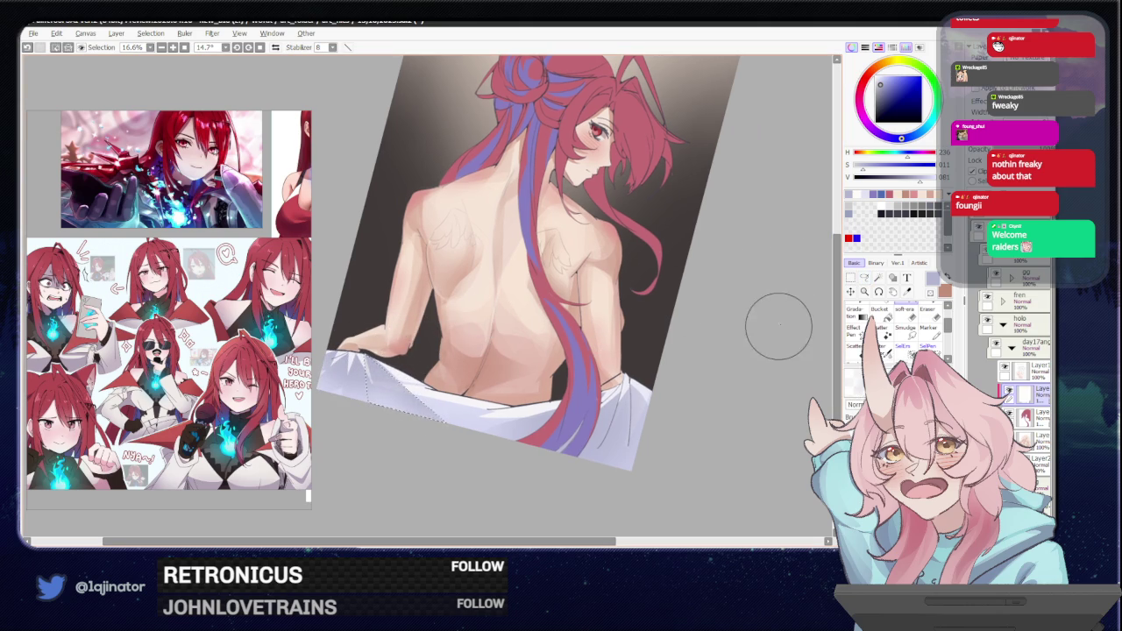
Select and lighten the sheet's right edge, then deselect and rotate the canvas upright.
click(864, 278)
drag(543, 263, 589, 308)
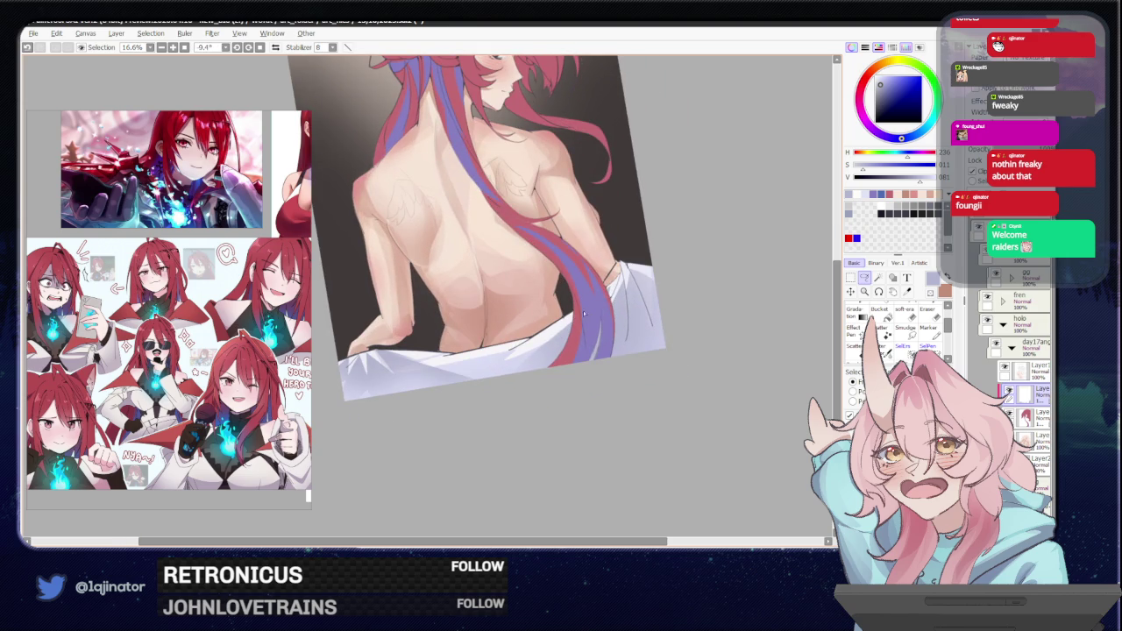
drag(575, 320, 552, 361)
key(b)
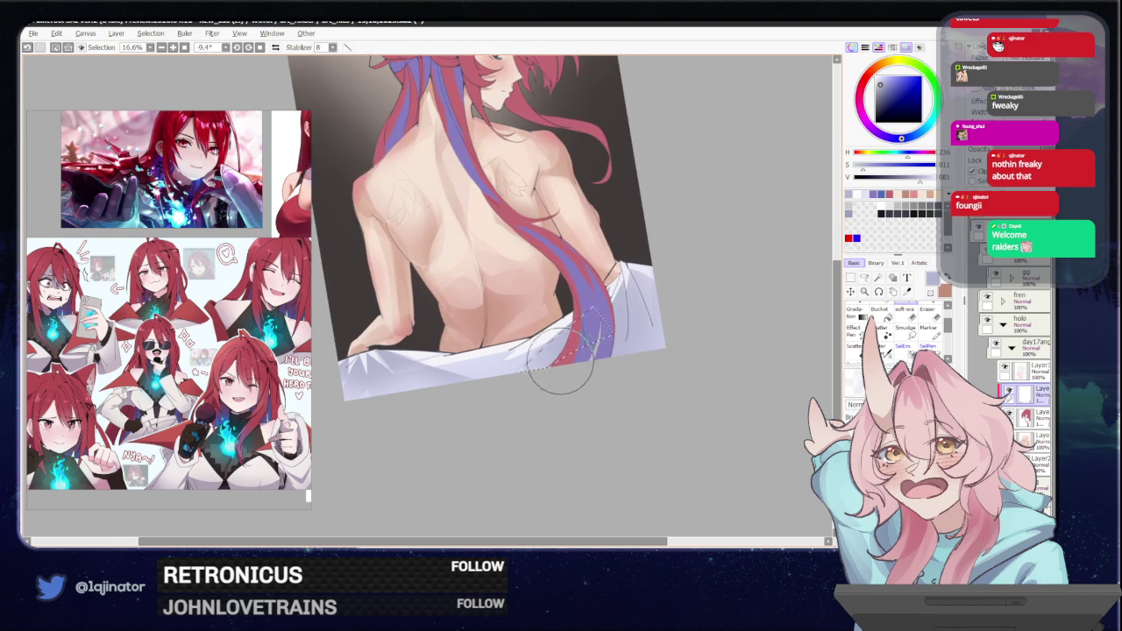
click(863, 278)
key(ctrl+d)
mouse_move(751, 318)
mouse_down()
mouse_move(618, 345)
mouse_move(626, 324)
mouse_move(658, 397)
mouse_up()
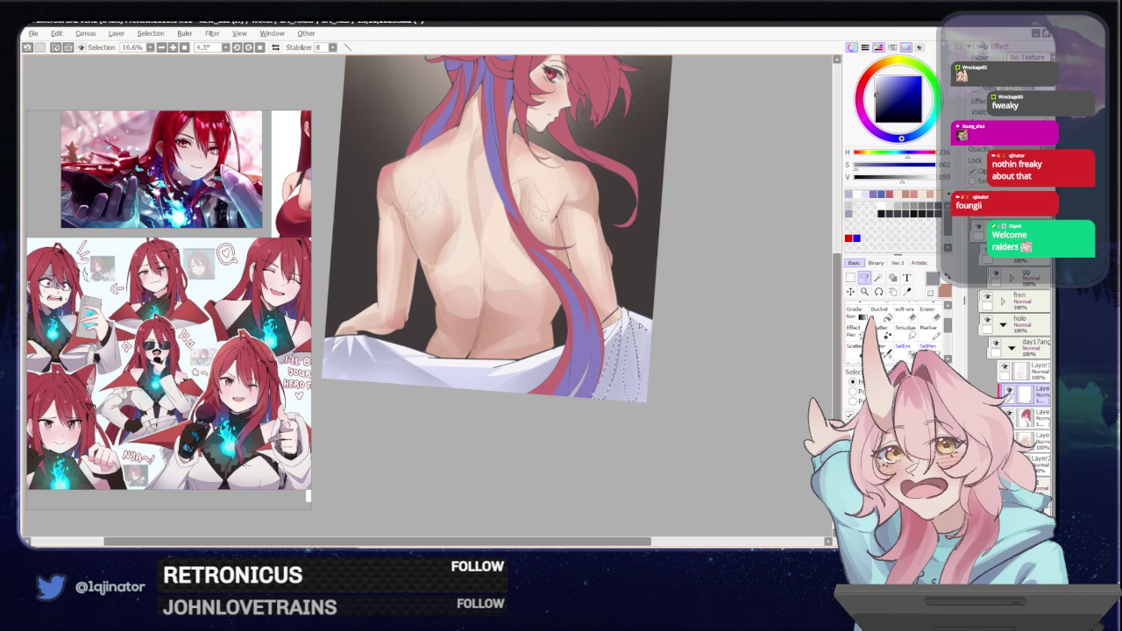
Shade the selected sheet area, then outline a fold on the lower-left sheet.
key(b)
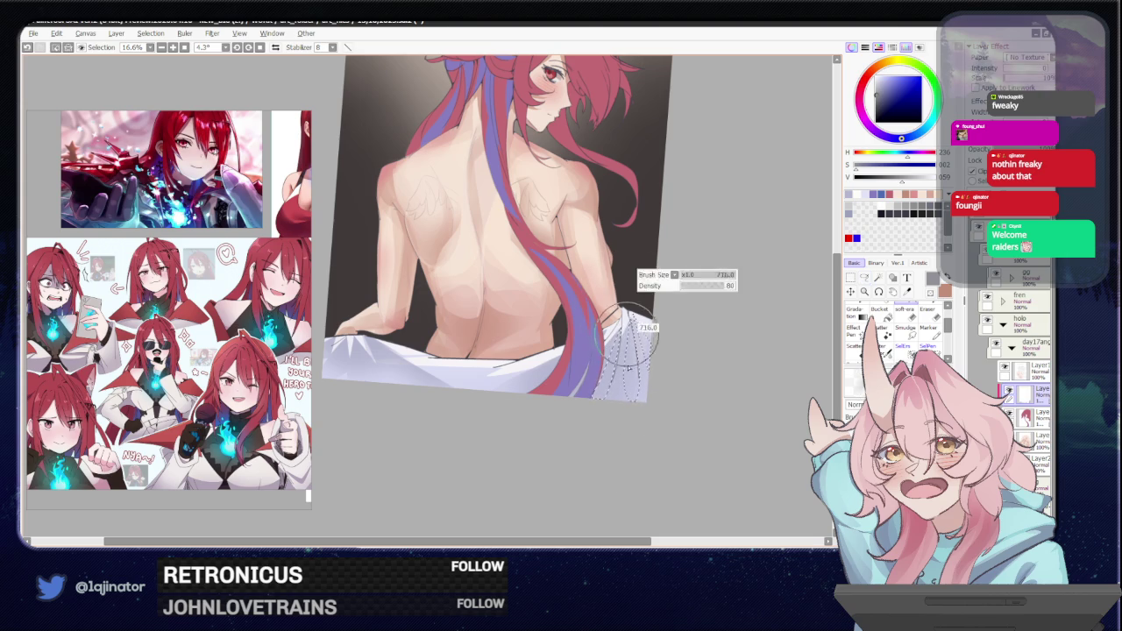
drag(620, 336, 613, 315)
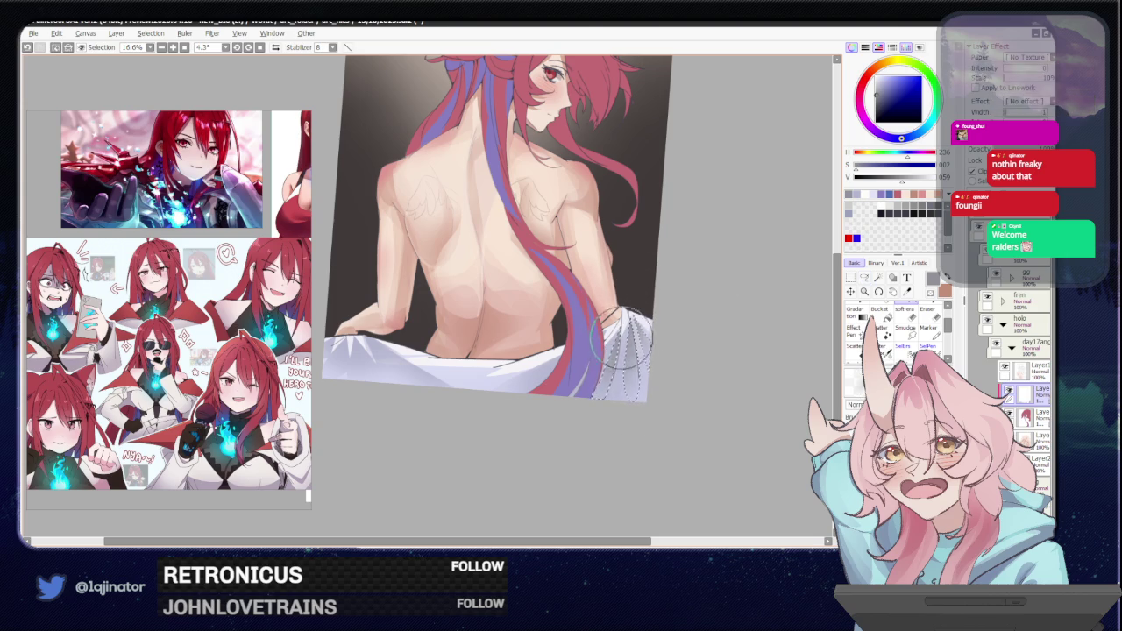
click(862, 277)
drag(429, 388, 496, 425)
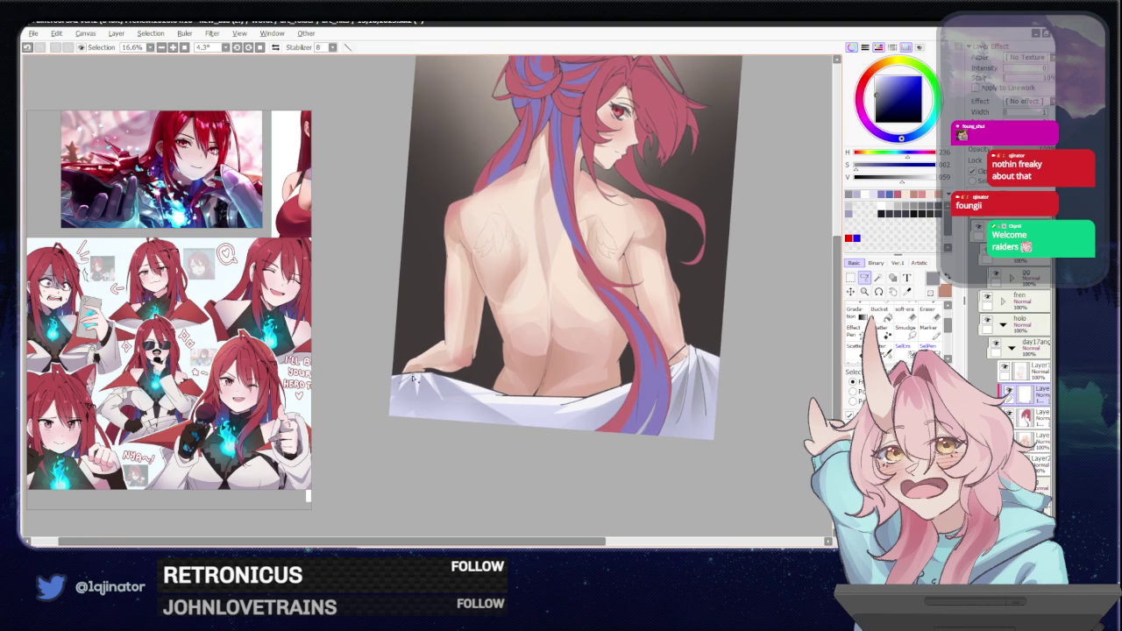
mouse_move(412, 377)
mouse_down()
mouse_move(431, 375)
mouse_move(401, 403)
mouse_move(414, 417)
mouse_up()
click(850, 291)
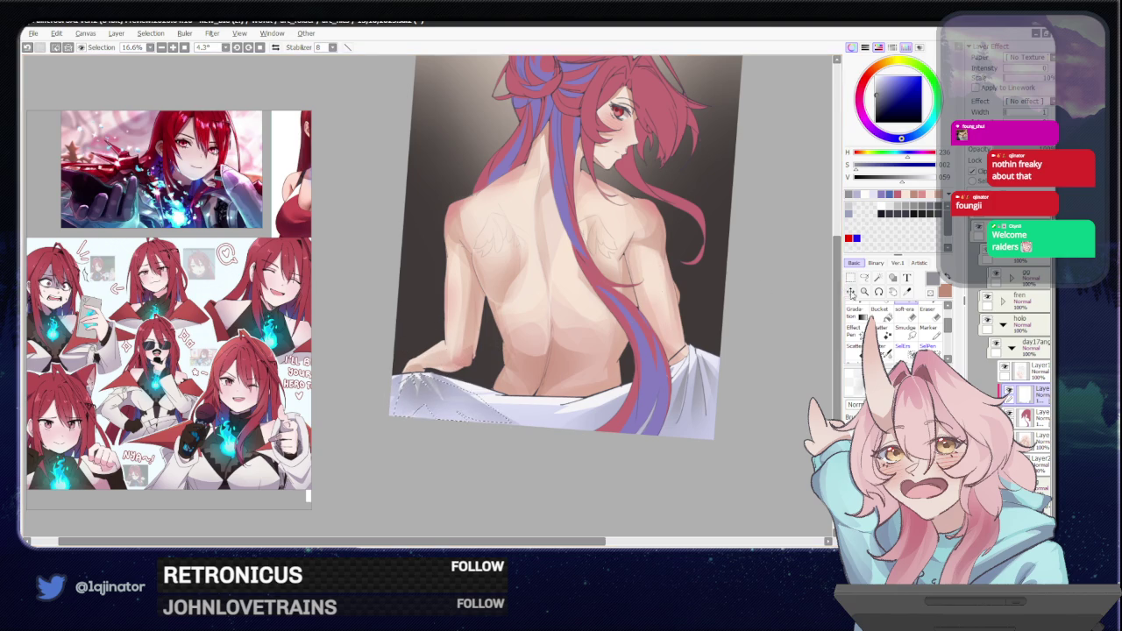
key(ctrl+d)
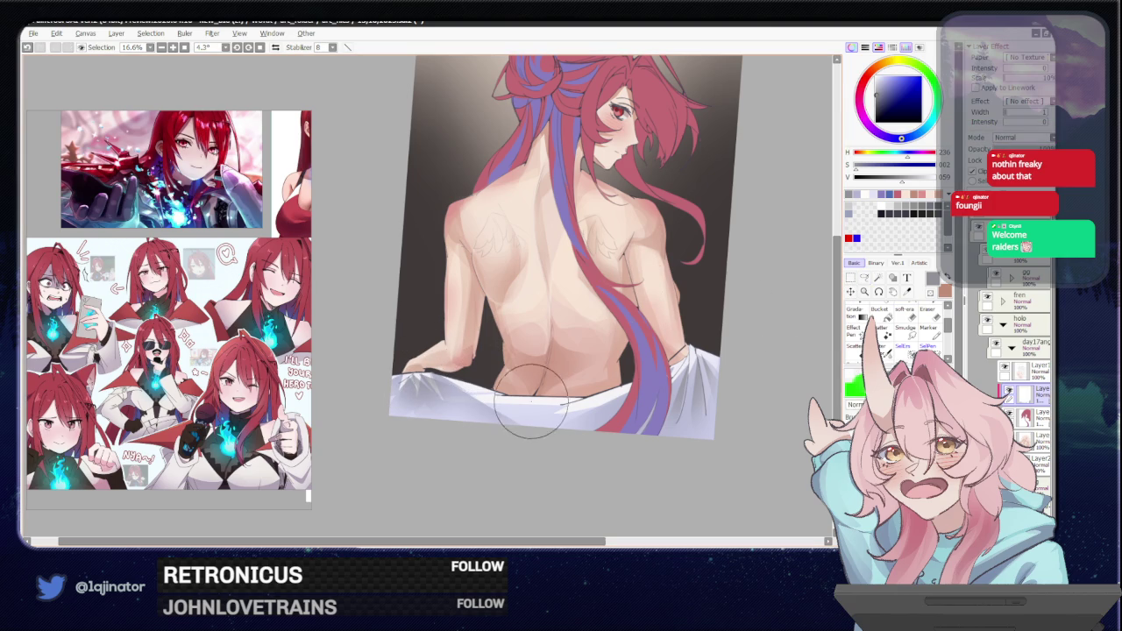
Paint a lower sheet fold in near-white light purple with an enlarged brush.
alt+click(530, 401)
key(l)
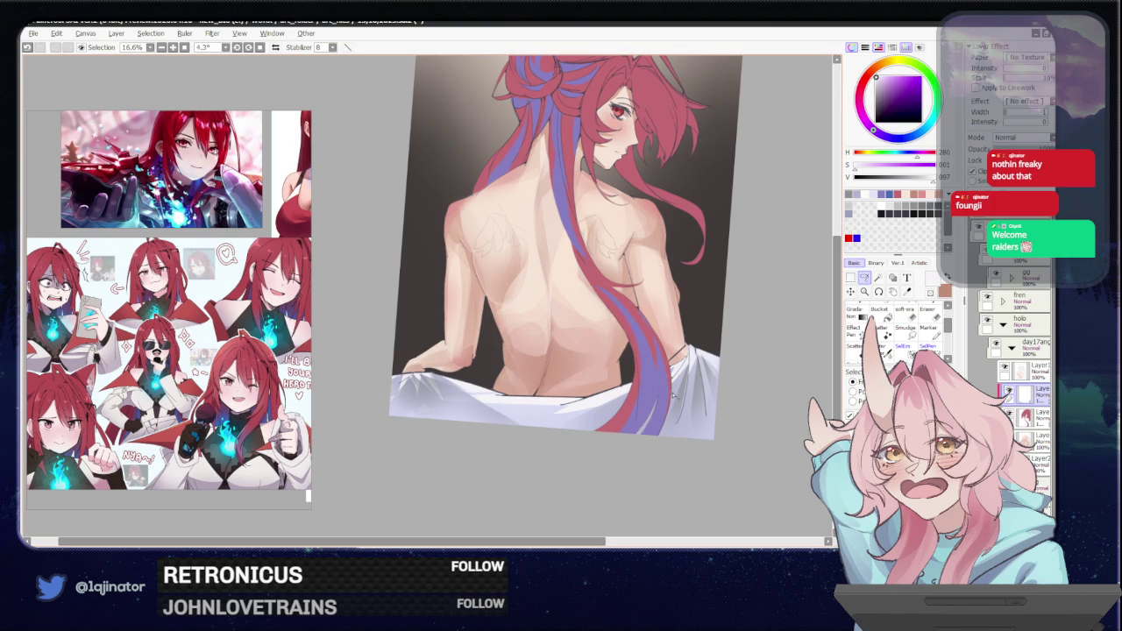
drag(670, 438, 668, 414)
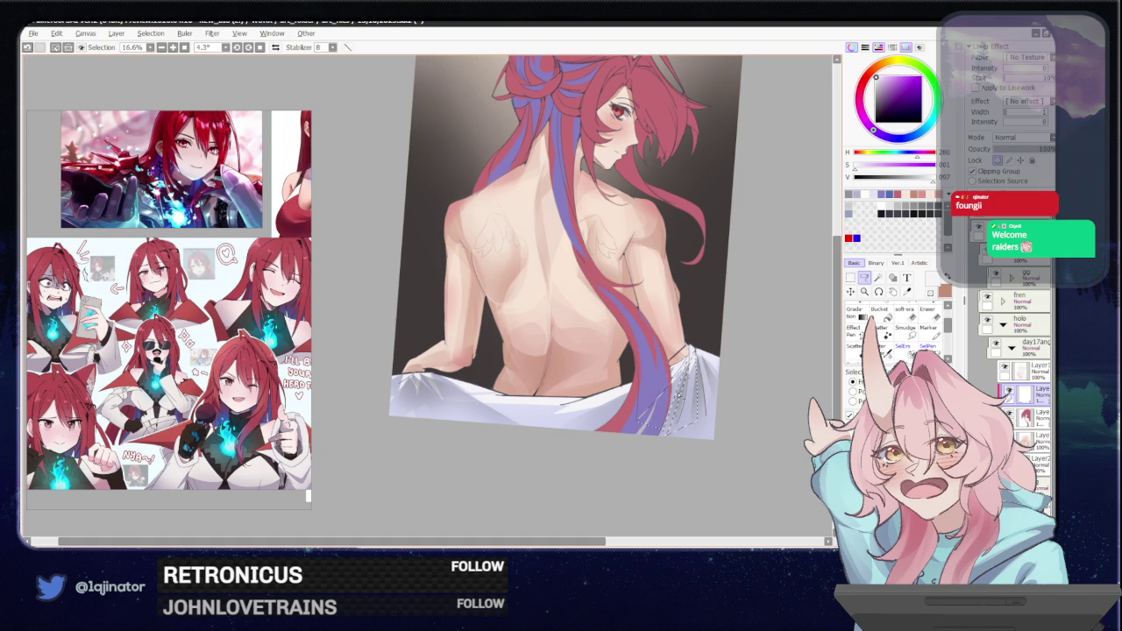
drag(669, 412, 714, 430)
key(b)
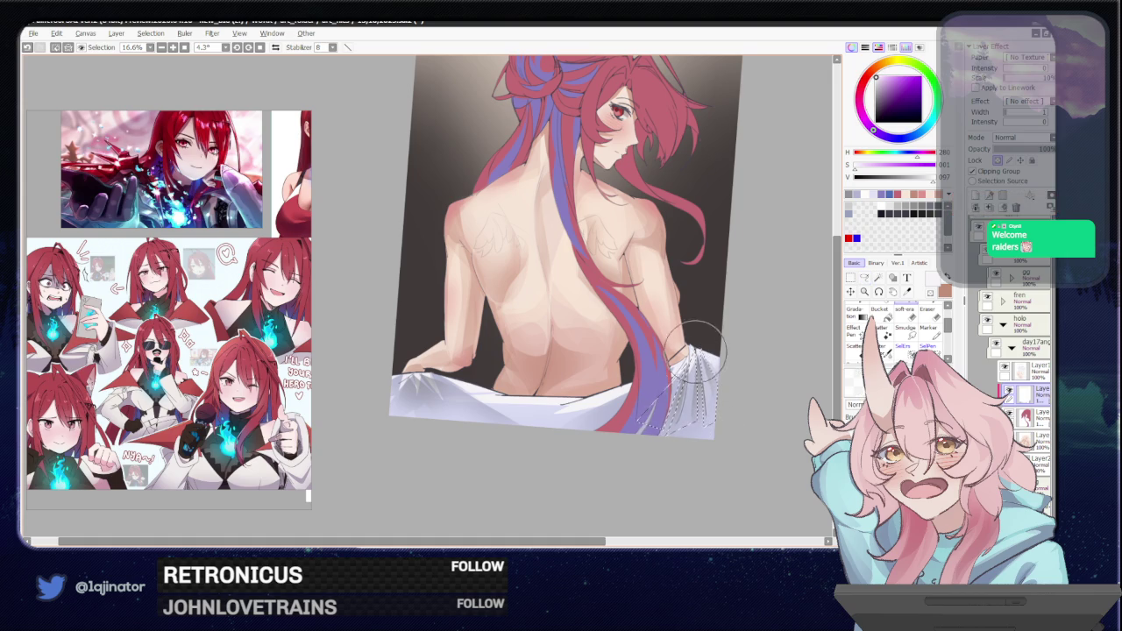
key(bracketright)
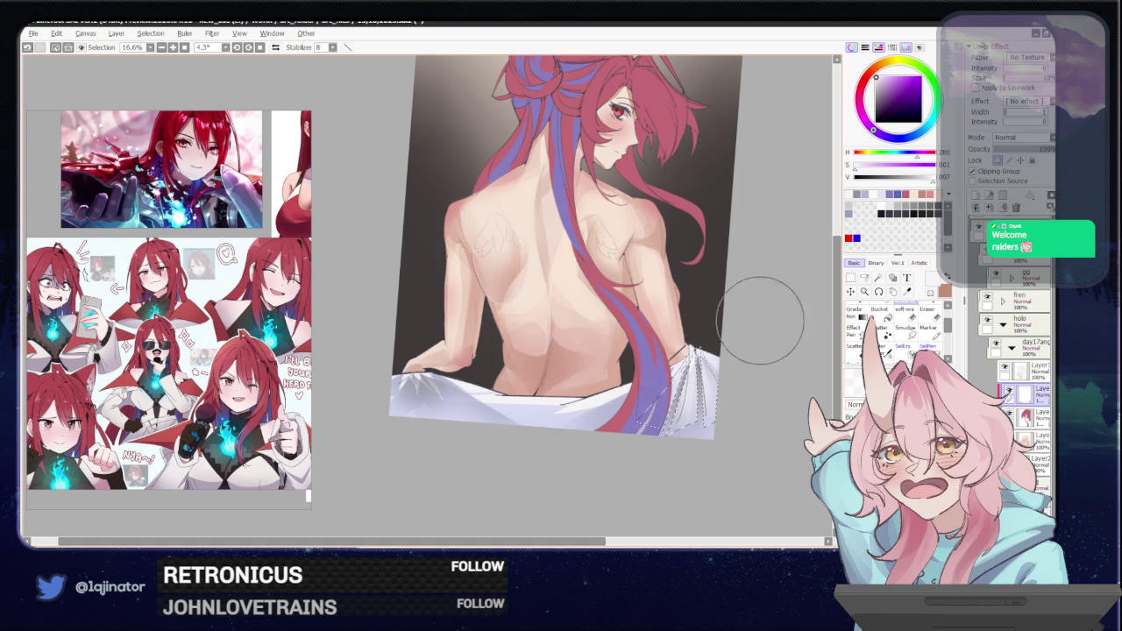
key(ctrl+d)
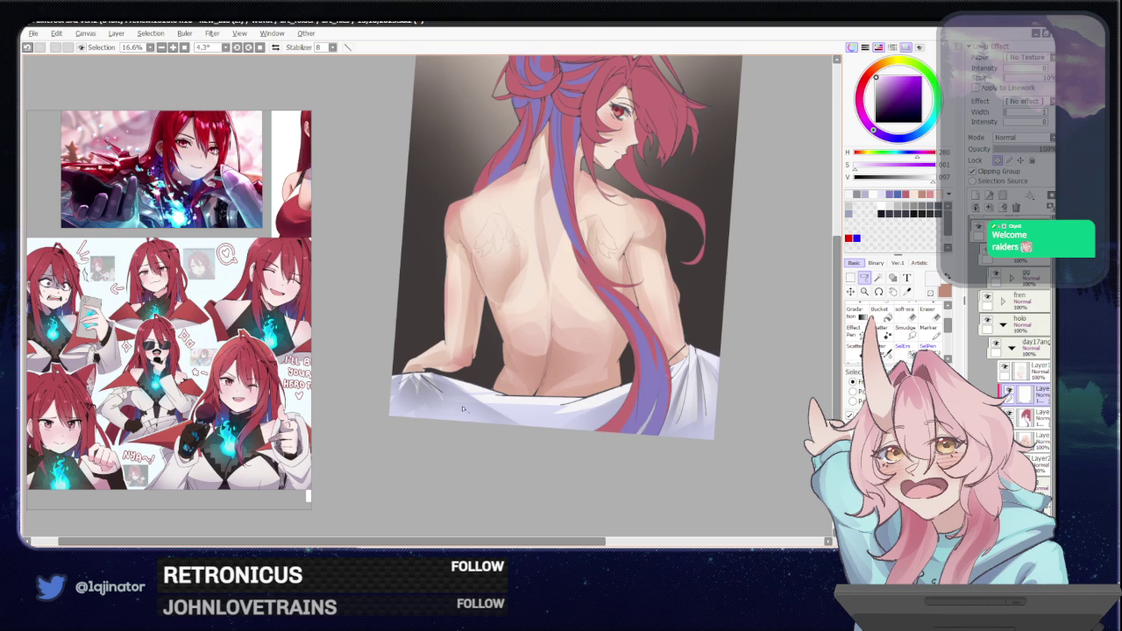
Shade the sheet's left-hand fold along its left edge, then move the sheet layer.
drag(498, 419, 449, 374)
drag(464, 425, 402, 399)
key(b)
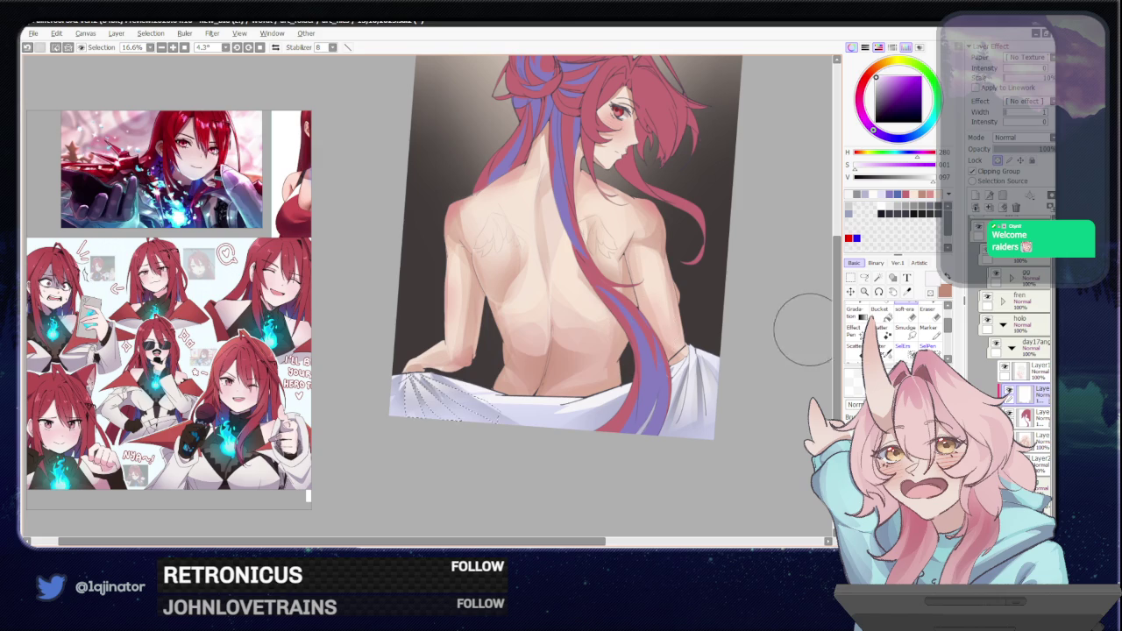
key(ctrl+d)
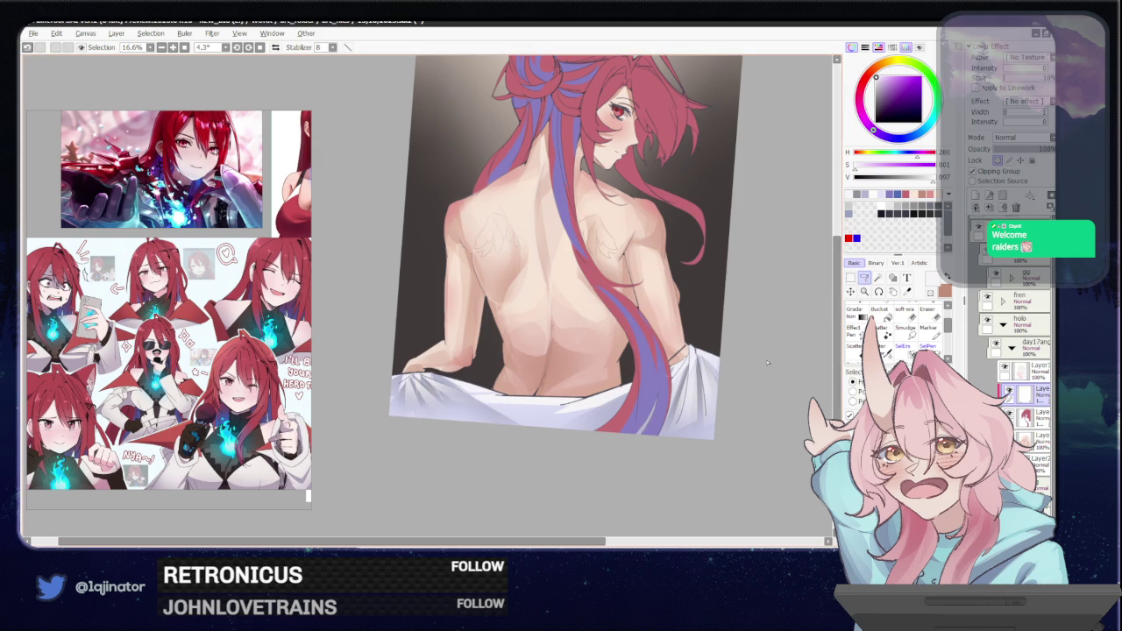
drag(754, 326, 716, 417)
click(1008, 393)
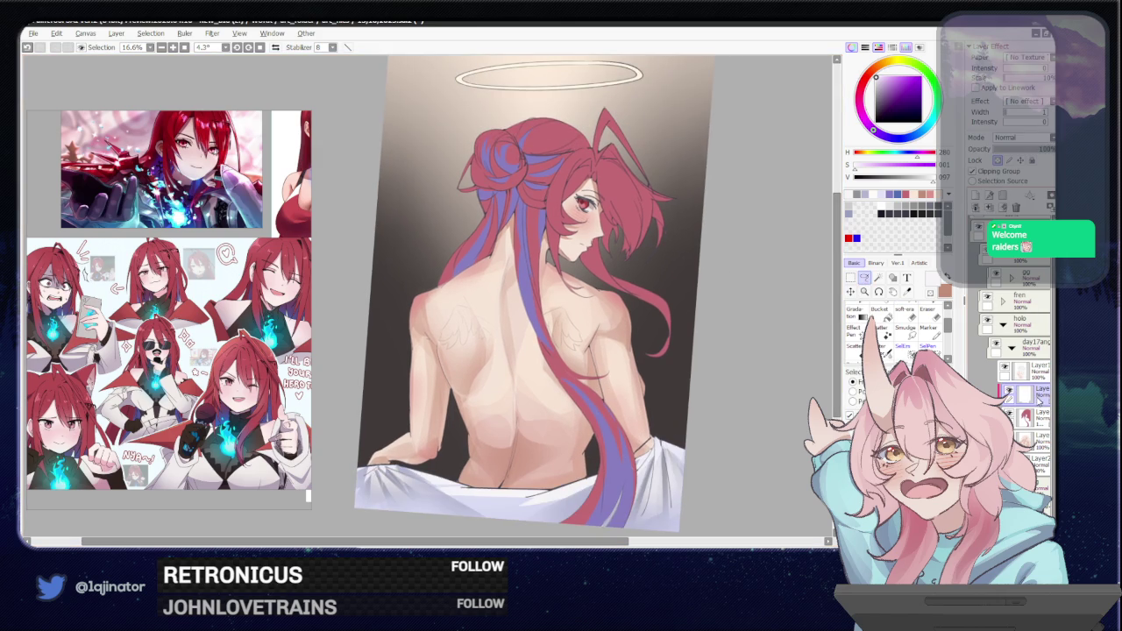
Add a new layer folder and drag a lower layer into it.
click(1034, 417)
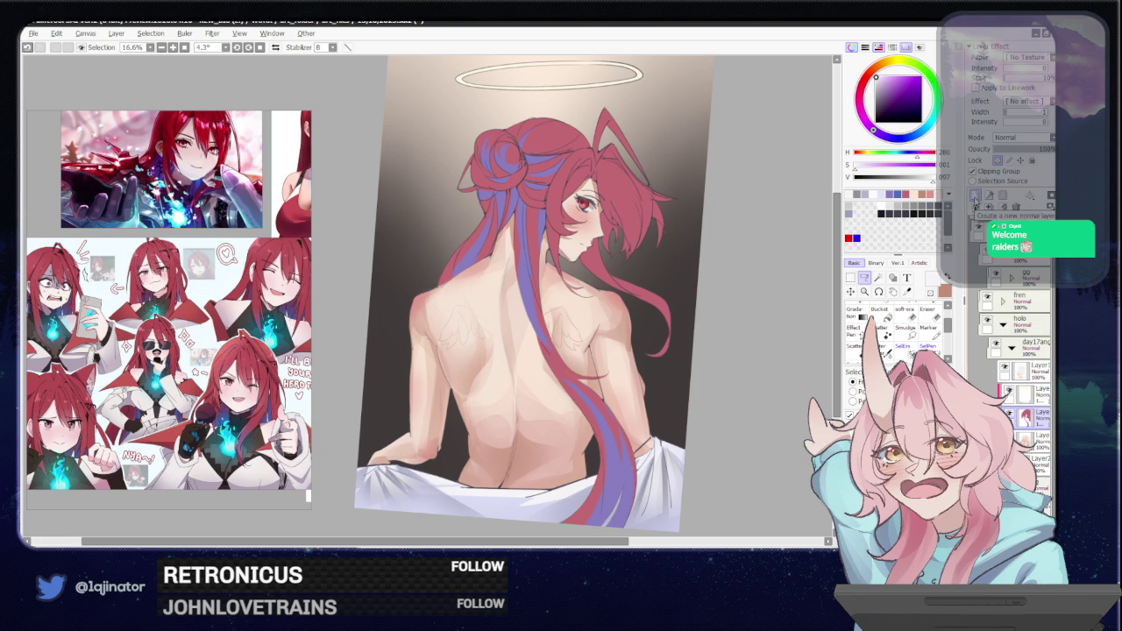
click(1003, 196)
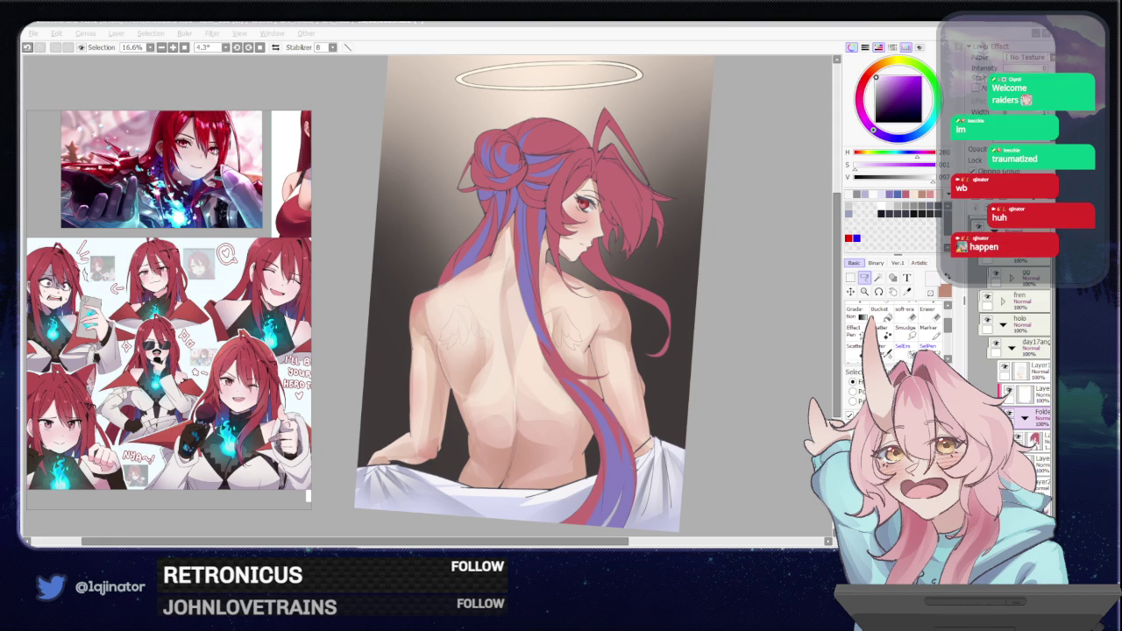
click(1039, 438)
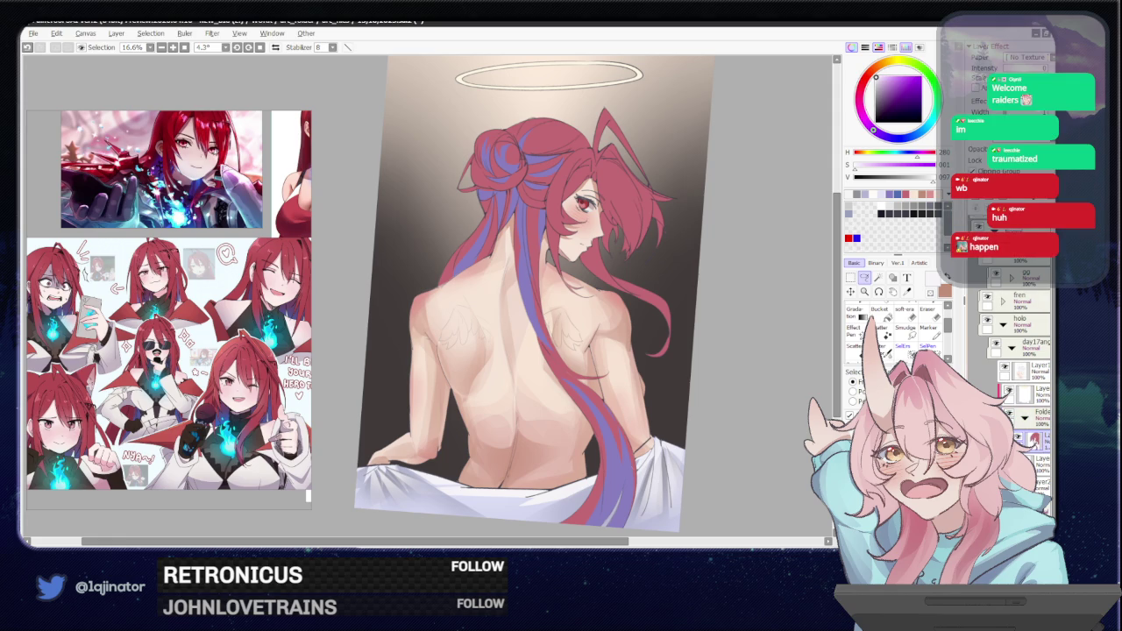
drag(1034, 441, 1034, 460)
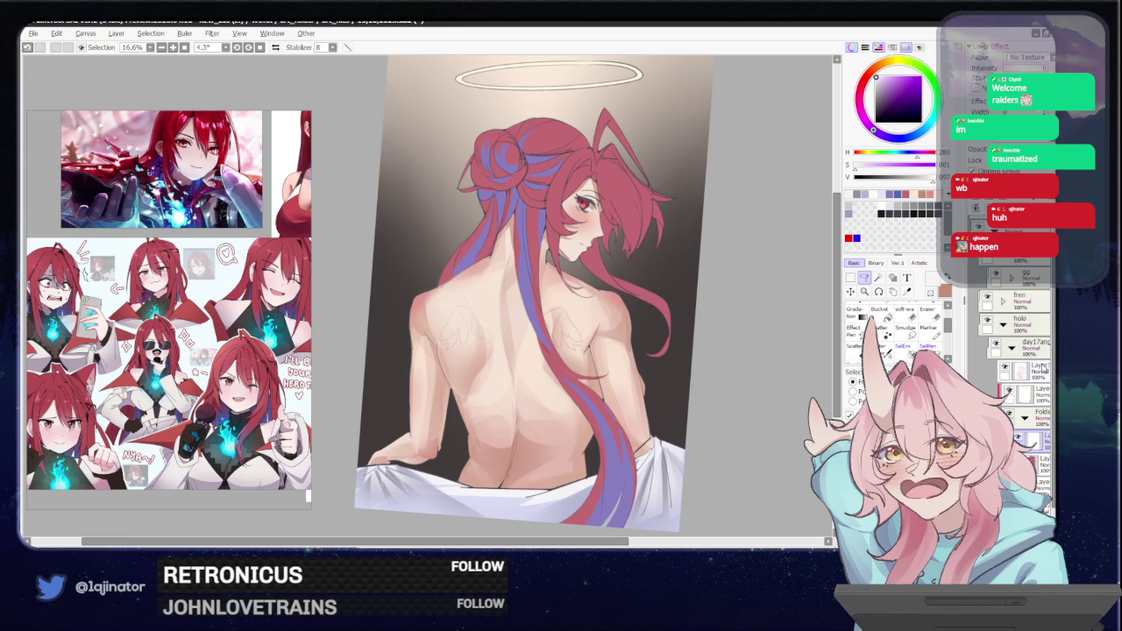
click(1016, 137)
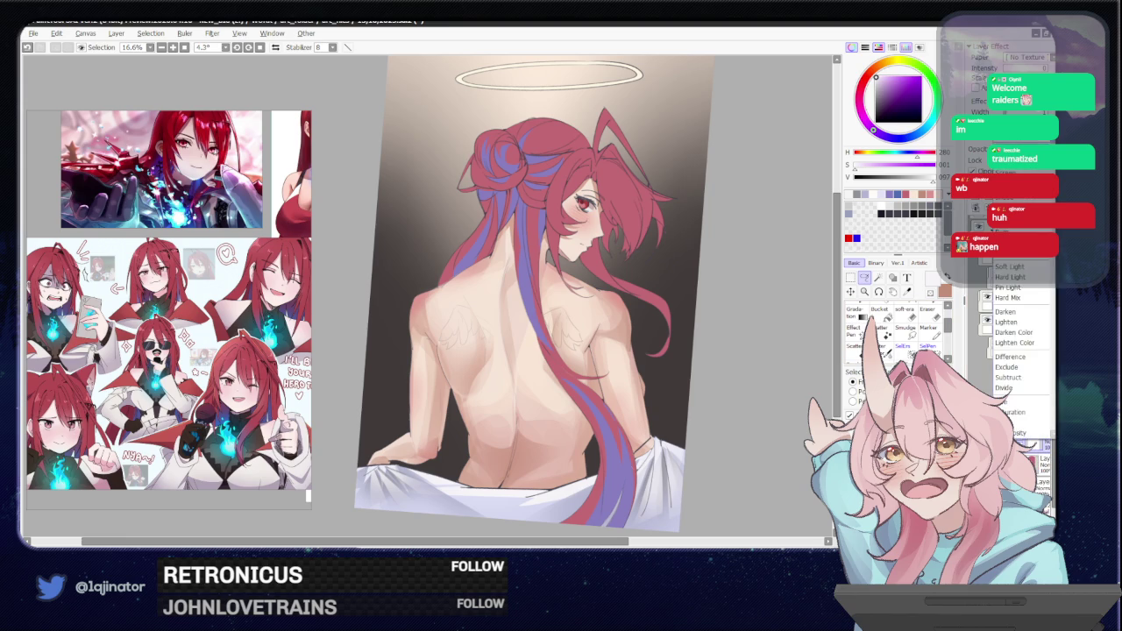
Eyedrop the hair red and shift the colour marker to a darker red.
key(Escape)
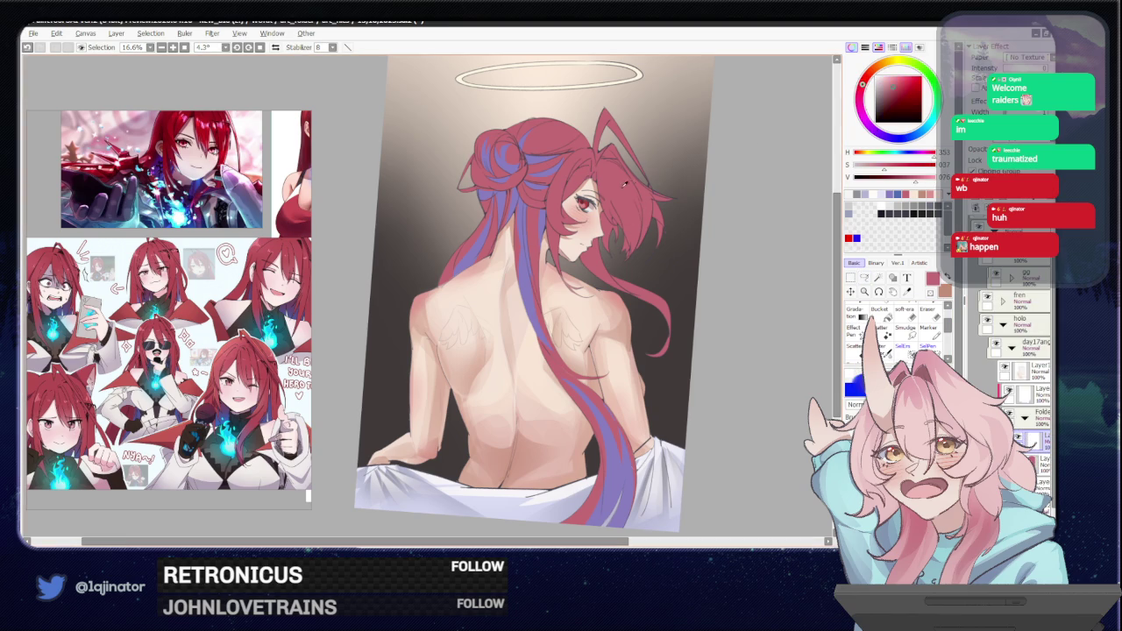
drag(908, 76, 888, 93)
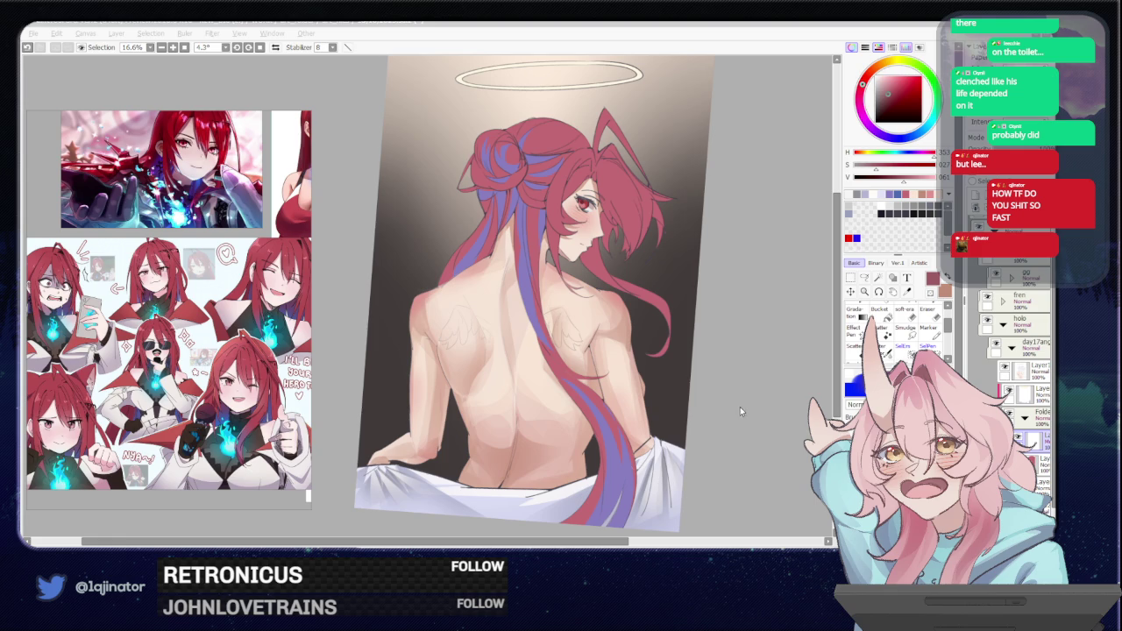
drag(724, 383, 709, 368)
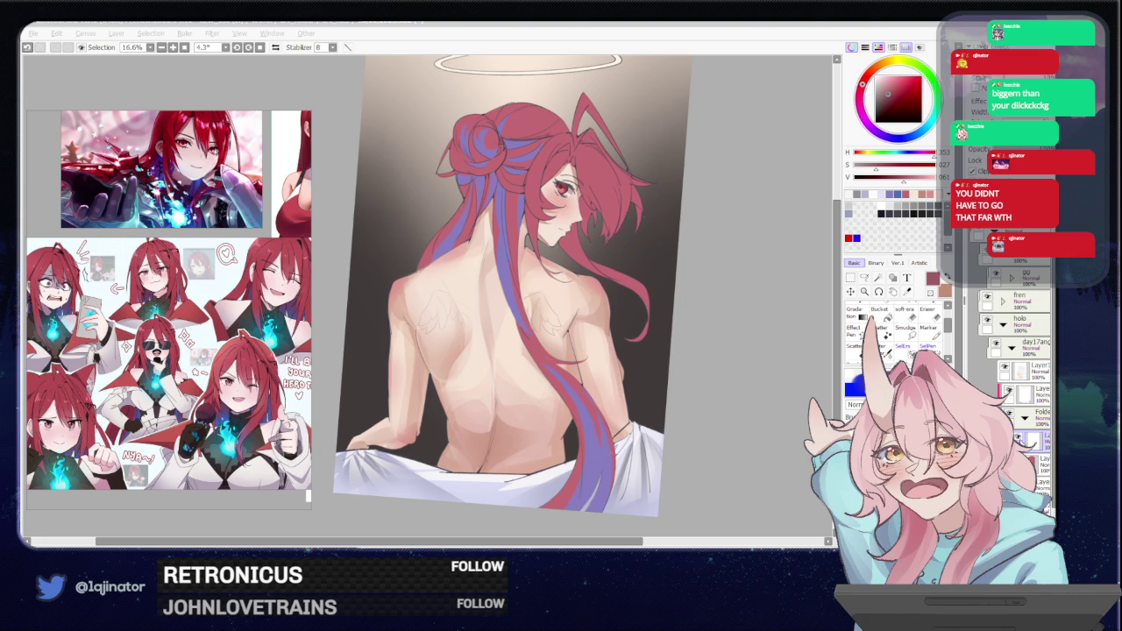
scroll(681, 370, up, 5)
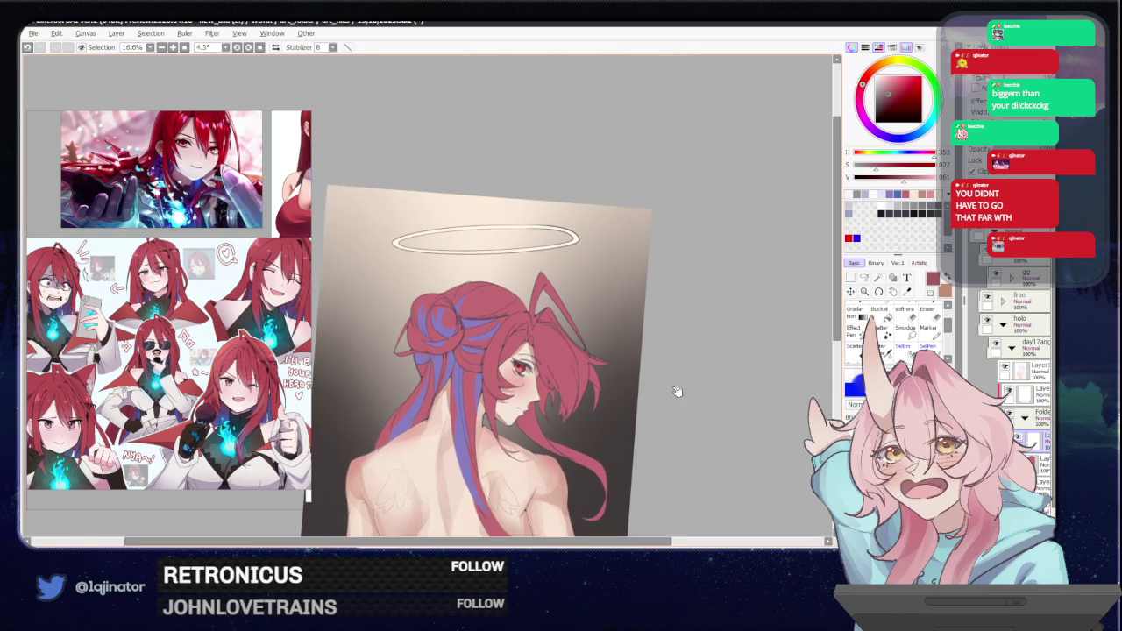
Lasso the hair strand atop the head and fill it with dark red.
scroll(588, 332, up, 1)
scroll(595, 303, up, 1)
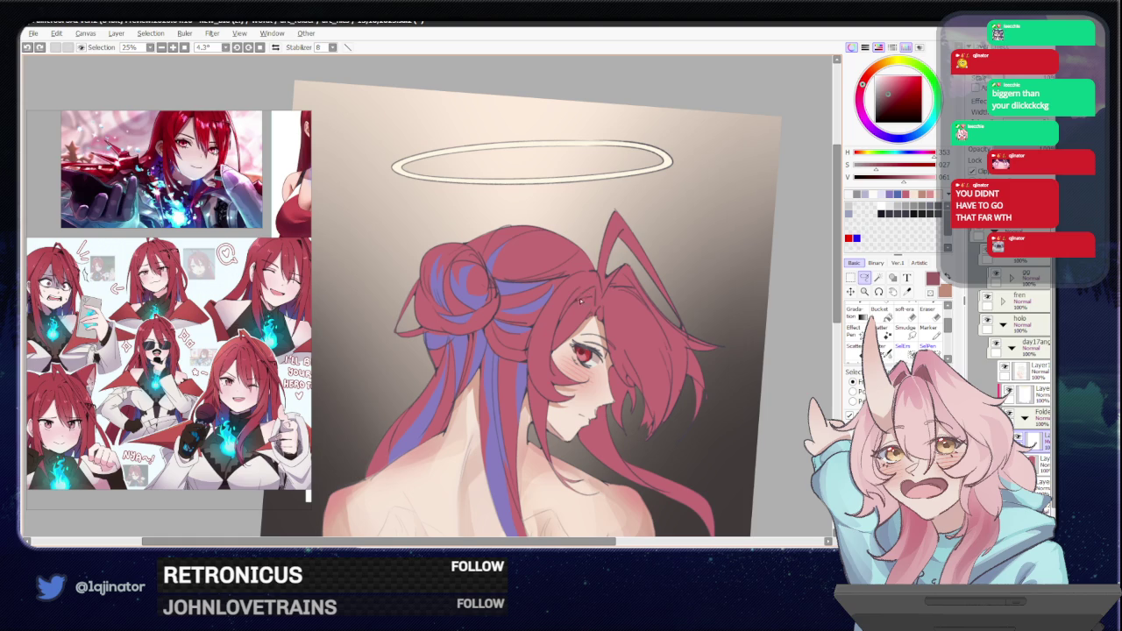
drag(586, 298, 616, 284)
key(g)
click(618, 281)
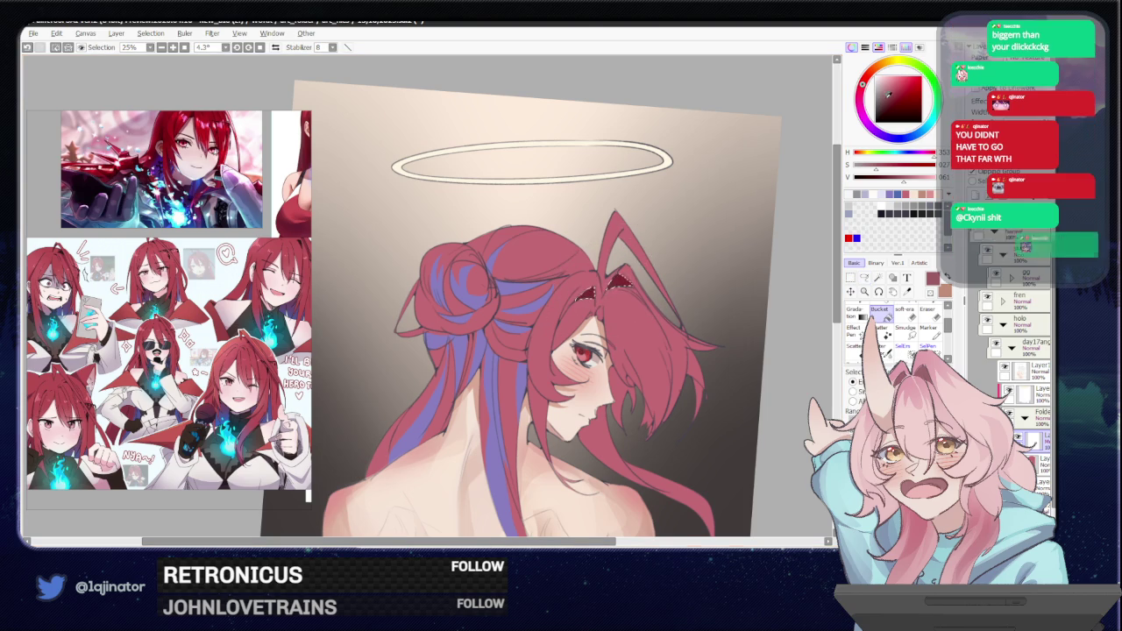
Shade inside the hair selection with a lighter, paler red, then deselect.
click(880, 91)
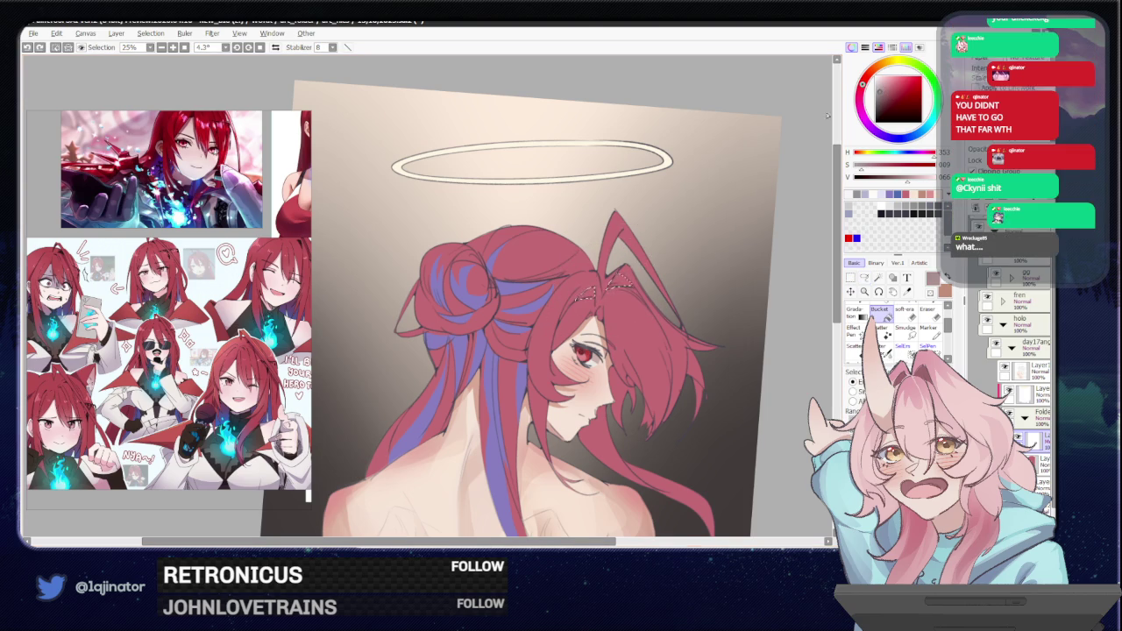
key(l)
mouse_move(609, 298)
mouse_down()
mouse_move(561, 278)
mouse_move(576, 265)
mouse_move(595, 282)
mouse_move(585, 346)
mouse_move(566, 346)
mouse_up()
key(b)
drag(561, 289, 570, 268)
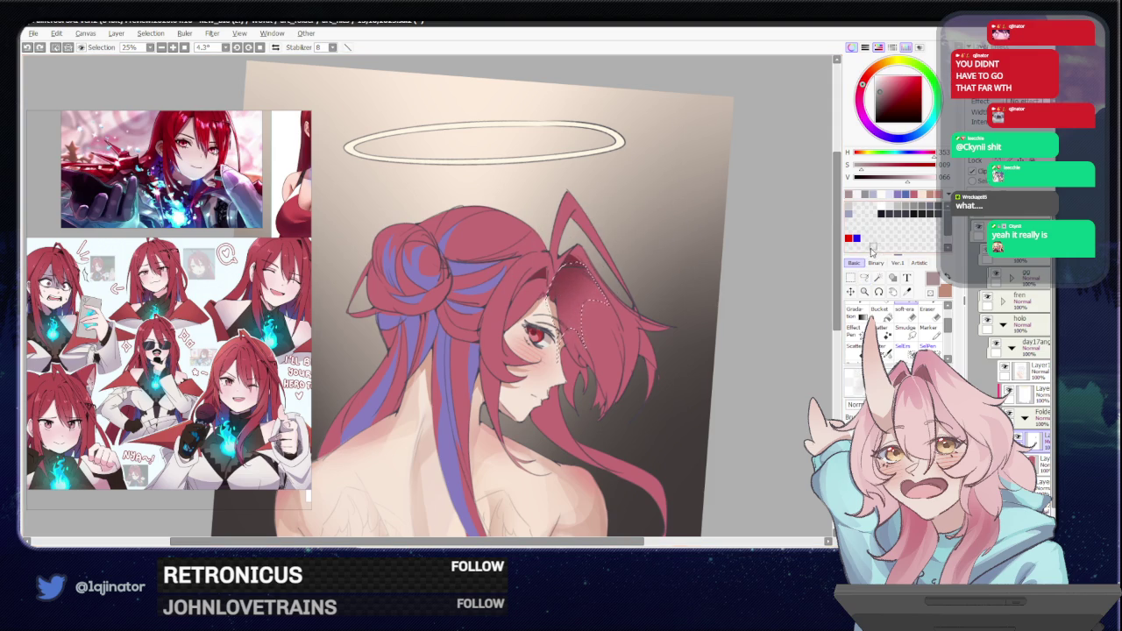
click(863, 278)
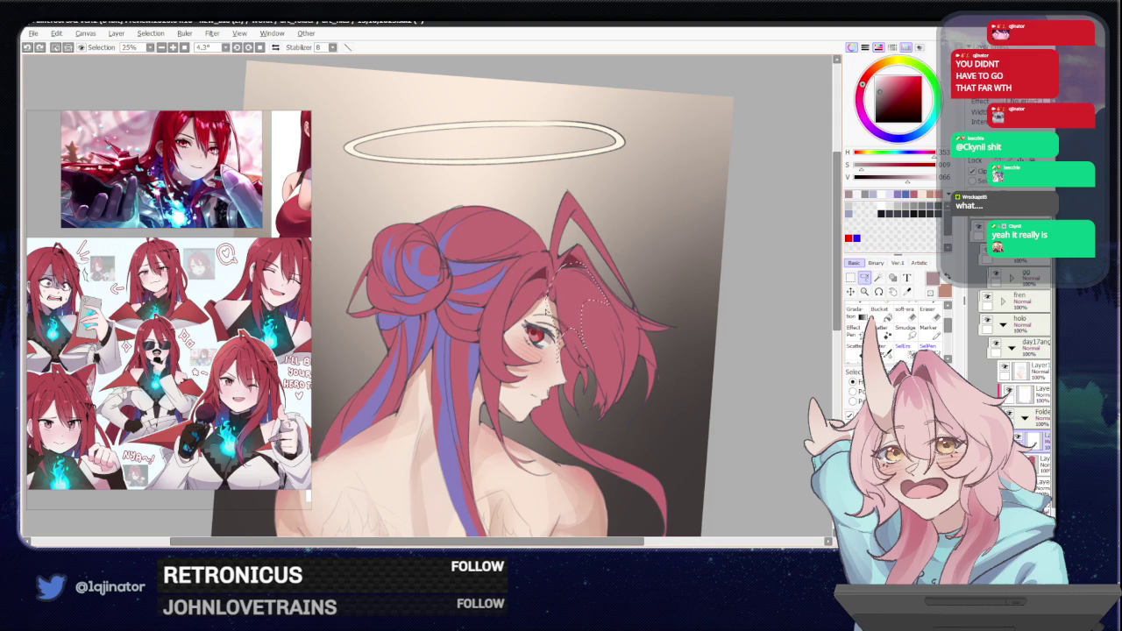
key(b)
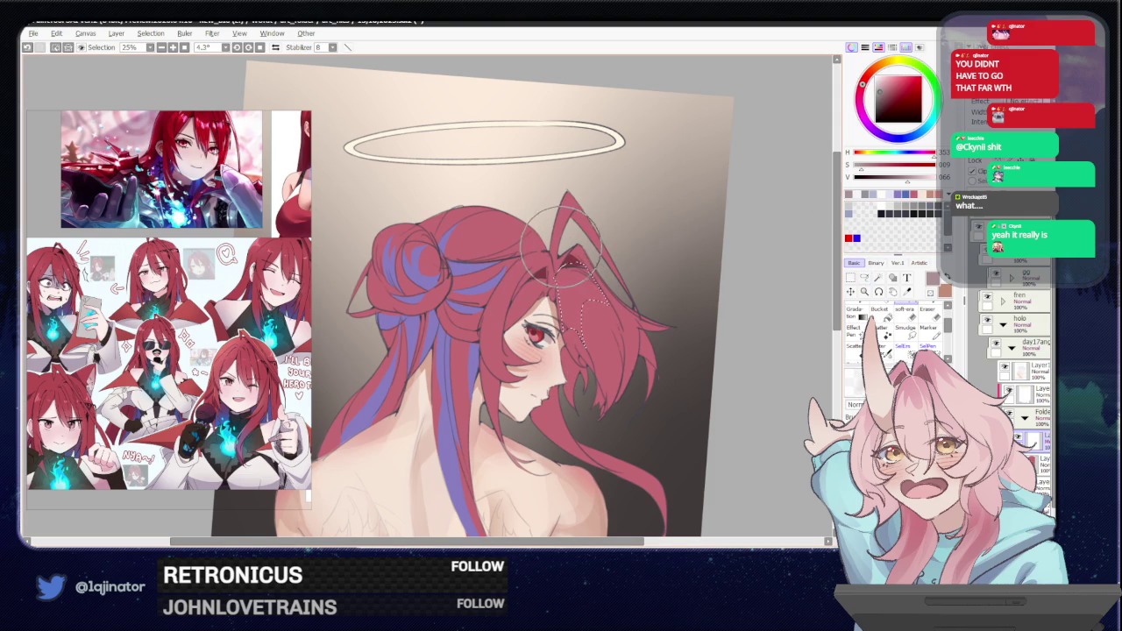
key(ctrl+d)
Lasso and brush-shade the hair strand beside the face, then deselect.
click(863, 277)
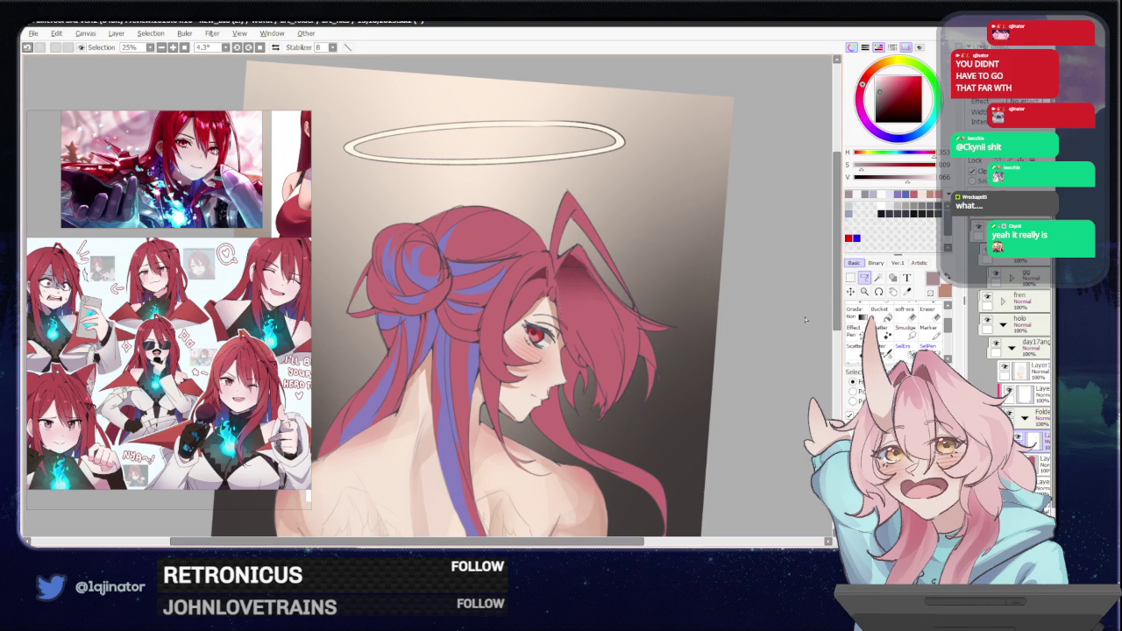
drag(554, 278, 586, 248)
drag(621, 326, 617, 318)
key(b)
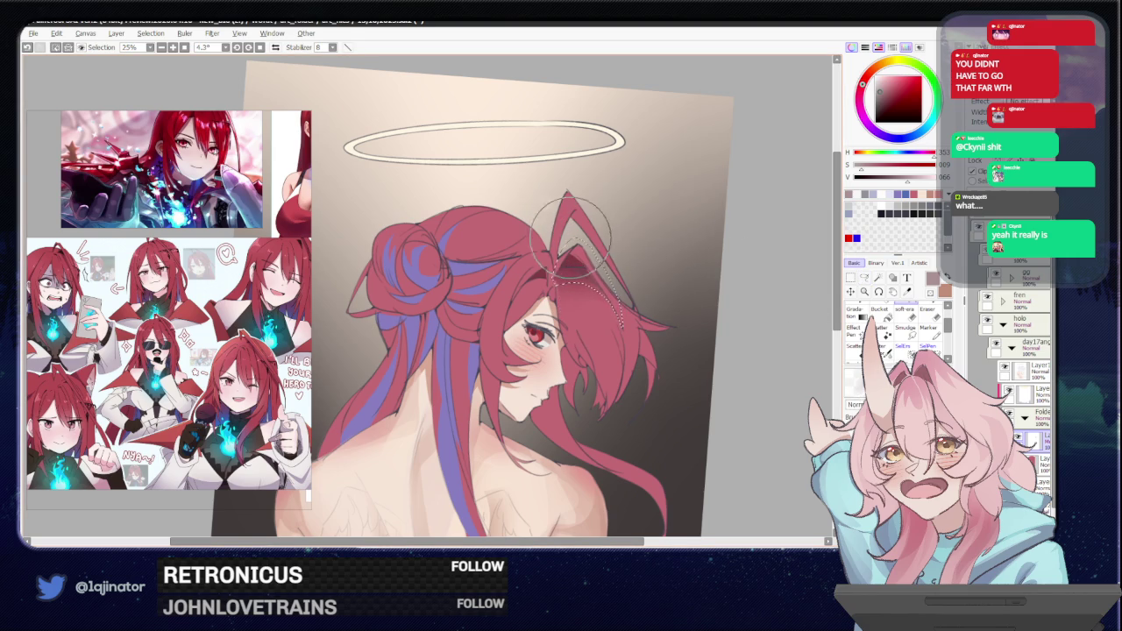
key(ctrl+d)
key(l)
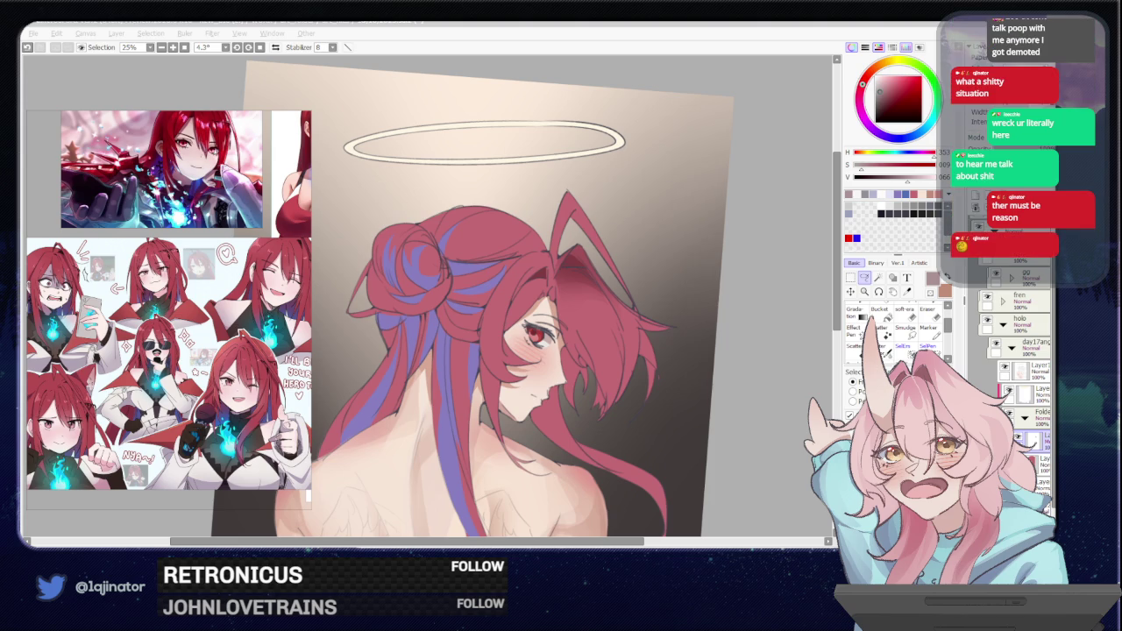
Resize the brush, then switch to the browser showing the X emote post.
click(834, 311)
key(b)
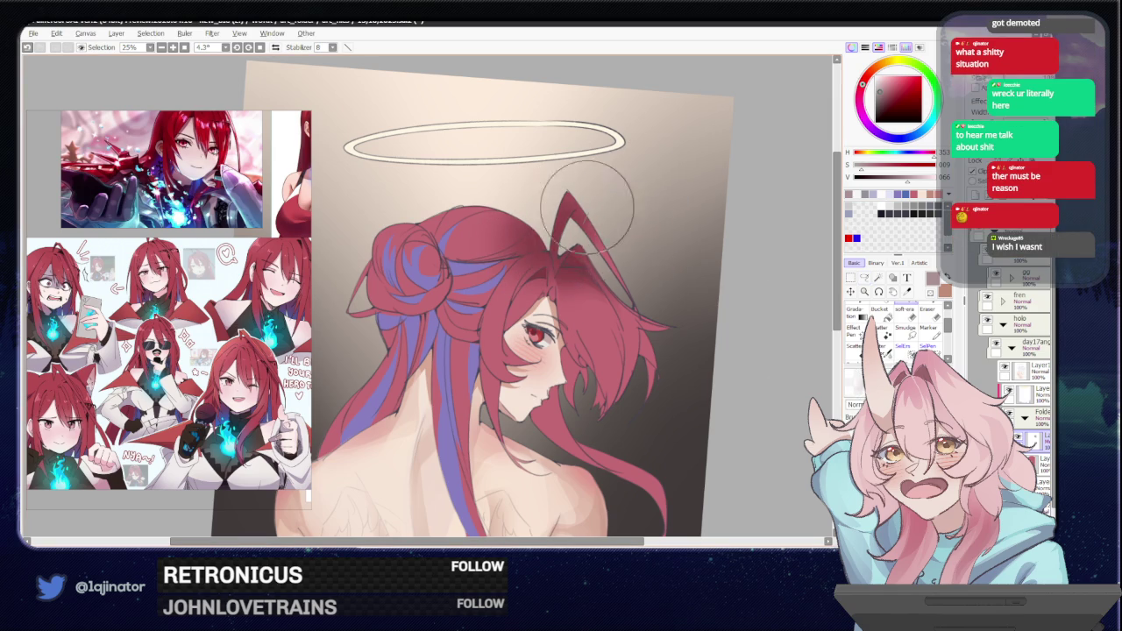
drag(474, 197, 559, 194)
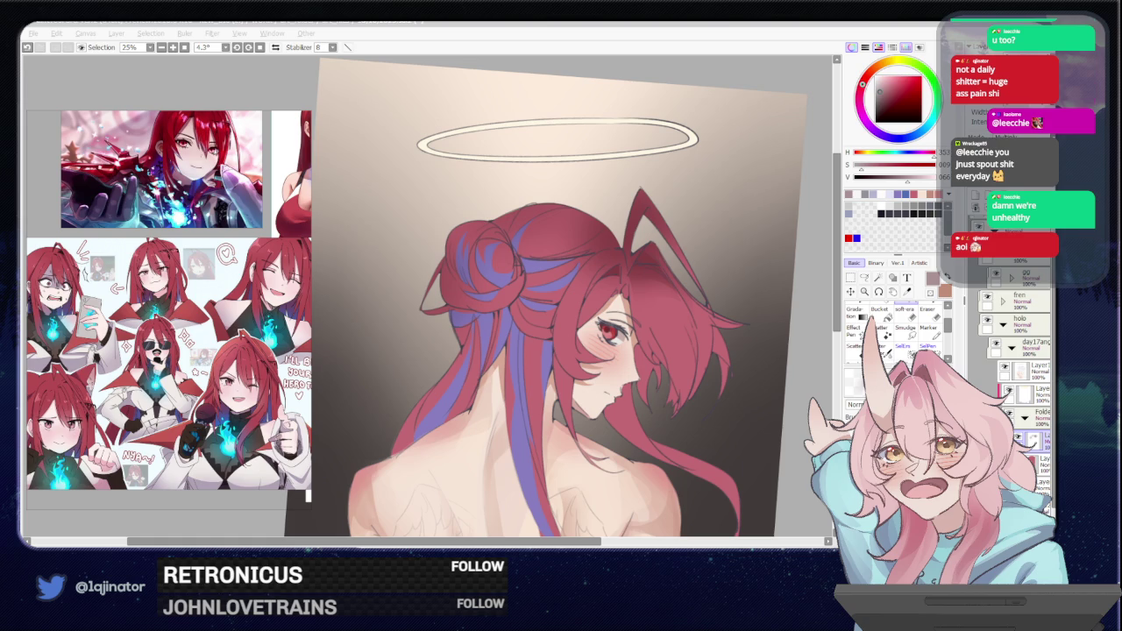
key(alt+Tab)
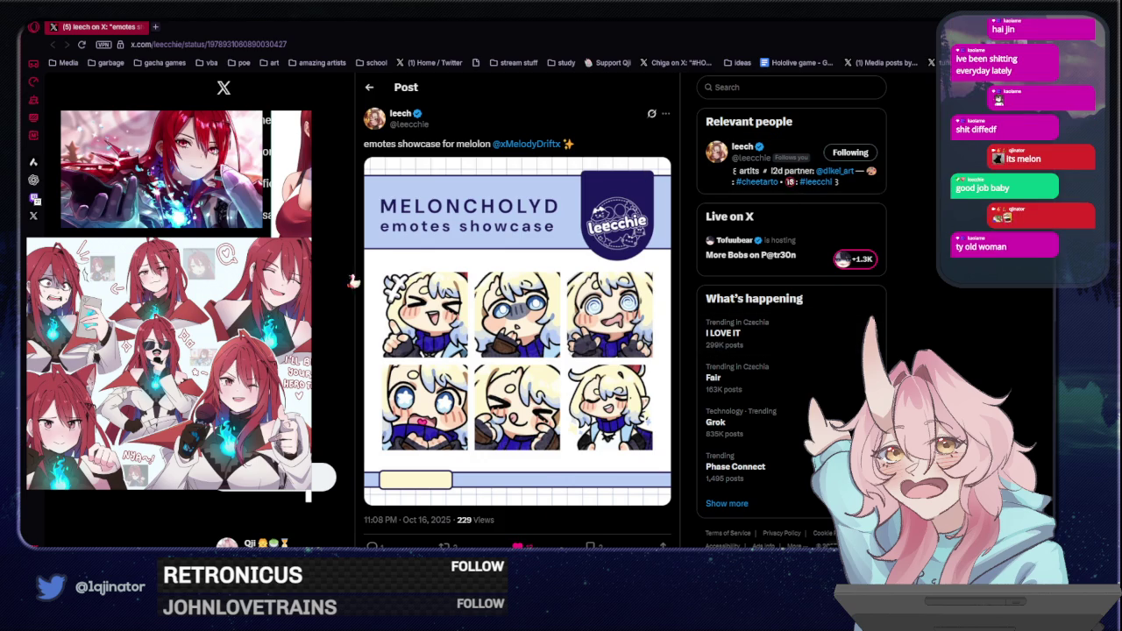
Minimize the browser to return to the PaintTool SAI painting.
click(874, 32)
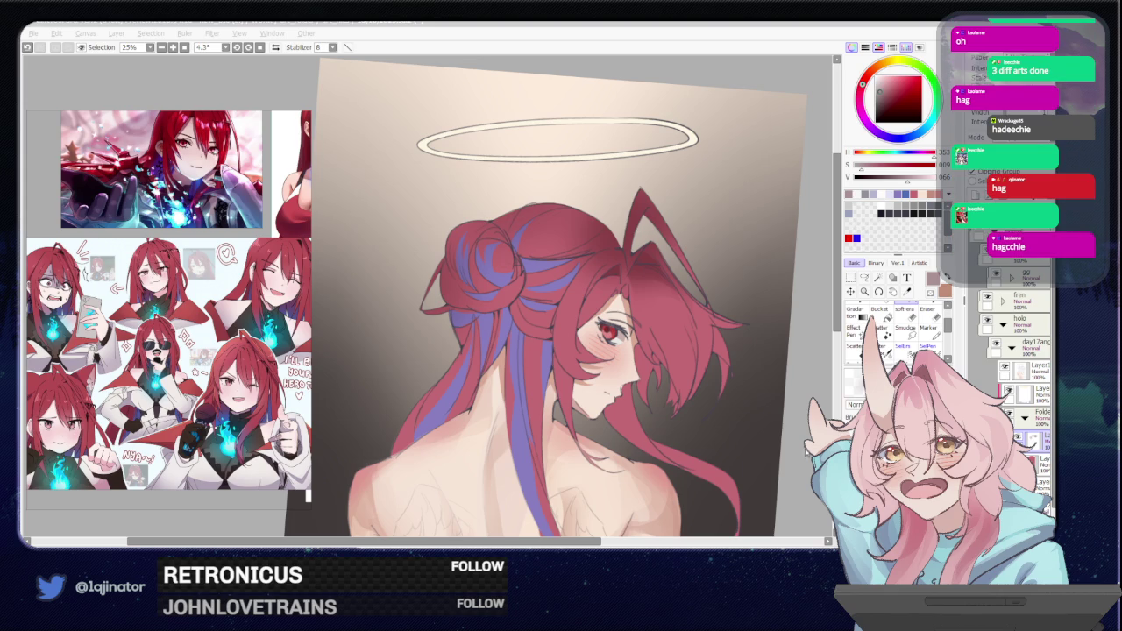
Lasso a strand left of the hair bun, zooming and rotating the view around the head.
scroll(613, 346, down, 2)
scroll(614, 351, down, 1)
scroll(604, 368, up, 2)
scroll(579, 381, down, 1)
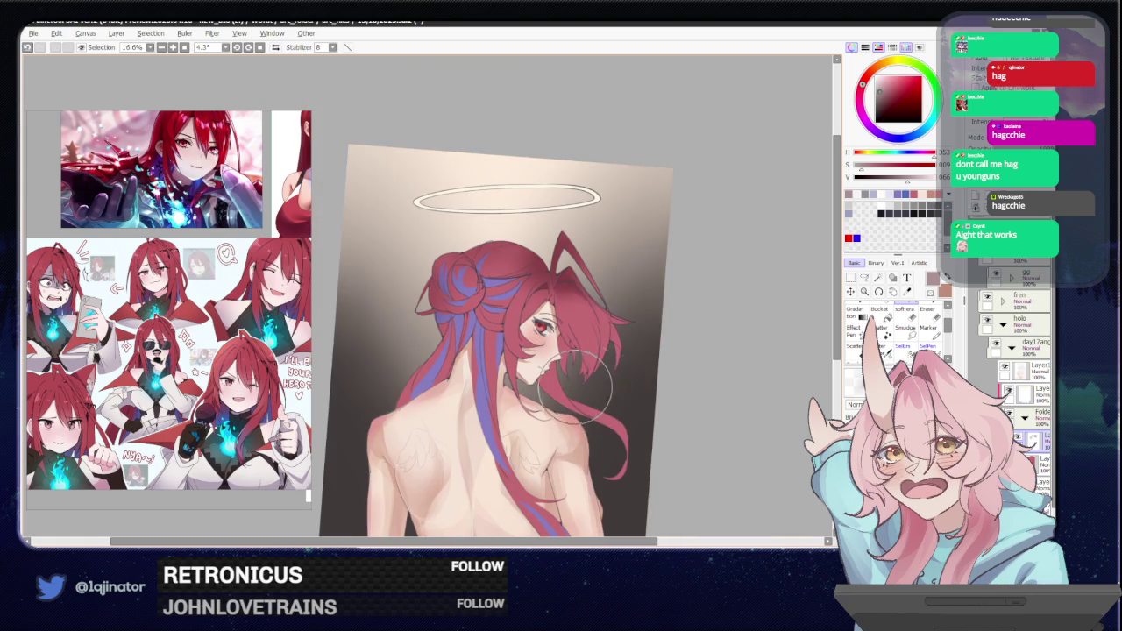
scroll(640, 302, up, 1)
scroll(641, 301, up, 2)
mouse_move(432, 213)
mouse_down()
mouse_move(362, 324)
mouse_move(426, 349)
mouse_move(543, 280)
mouse_move(526, 287)
mouse_up()
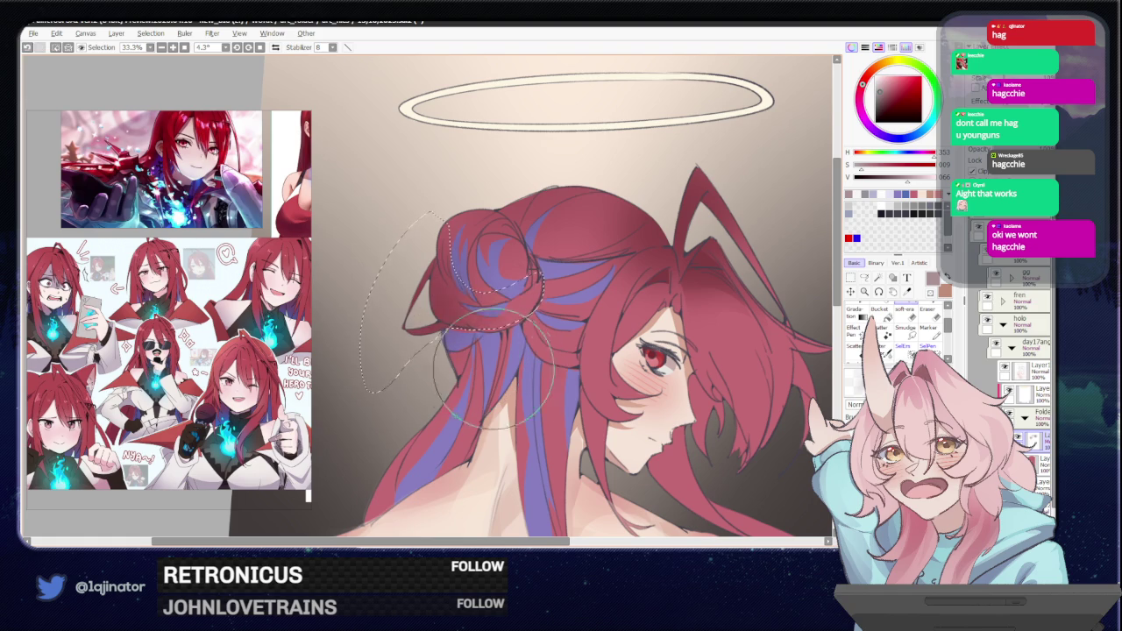
key(ctrl+minus)
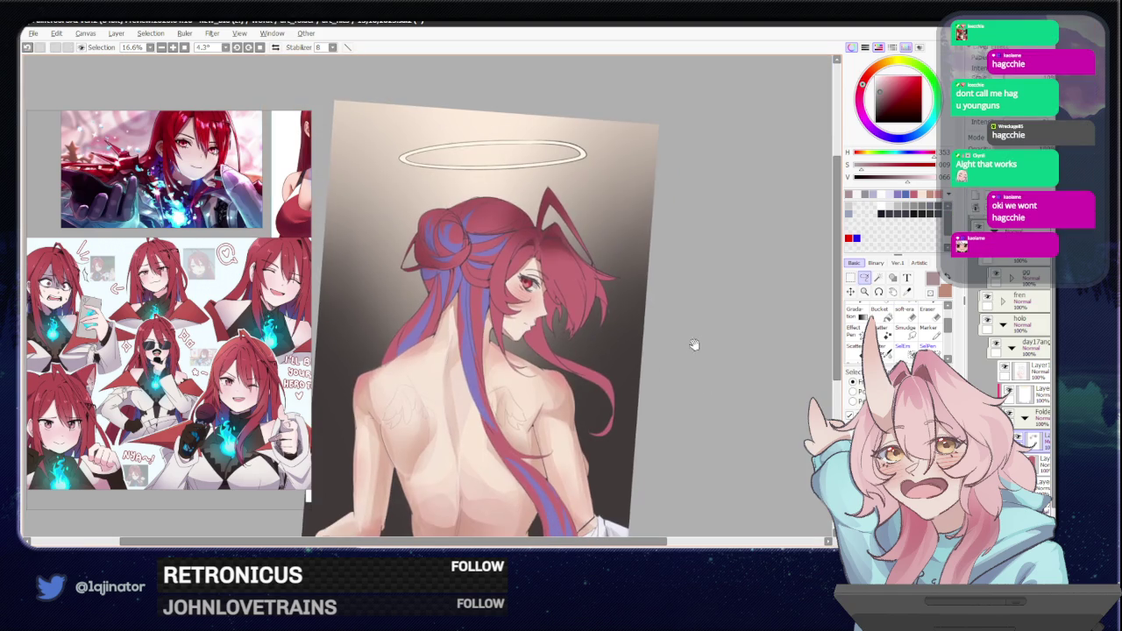
key(ctrl+plus)
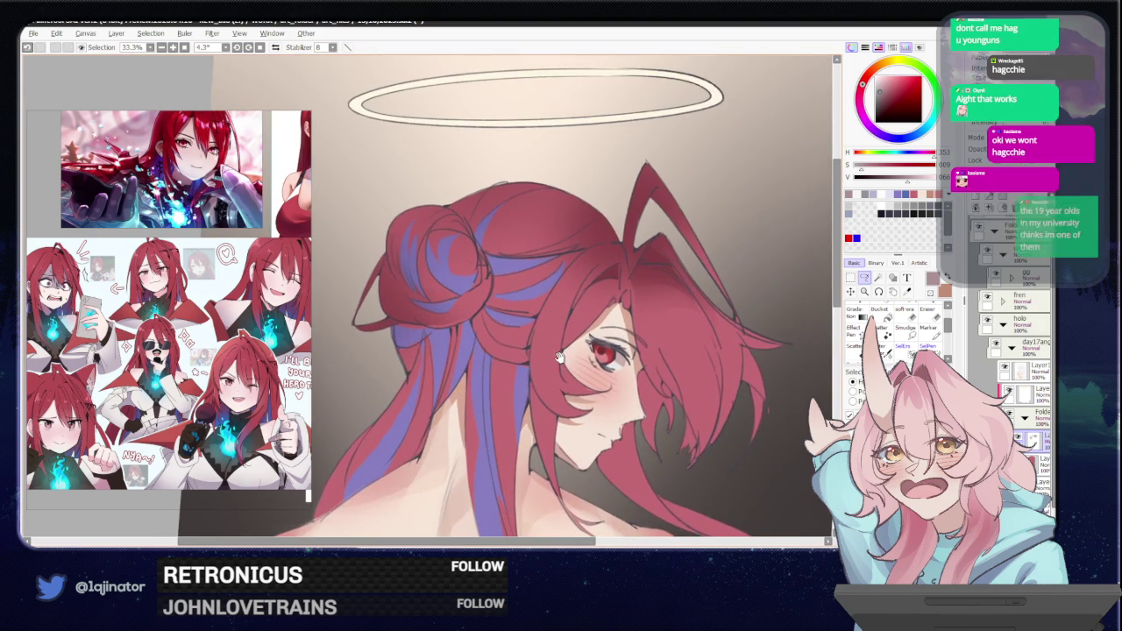
mouse_move(575, 353)
mouse_down()
mouse_move(422, 355)
mouse_move(445, 363)
mouse_move(447, 402)
mouse_move(512, 379)
mouse_move(500, 343)
mouse_move(473, 400)
mouse_move(421, 331)
mouse_up()
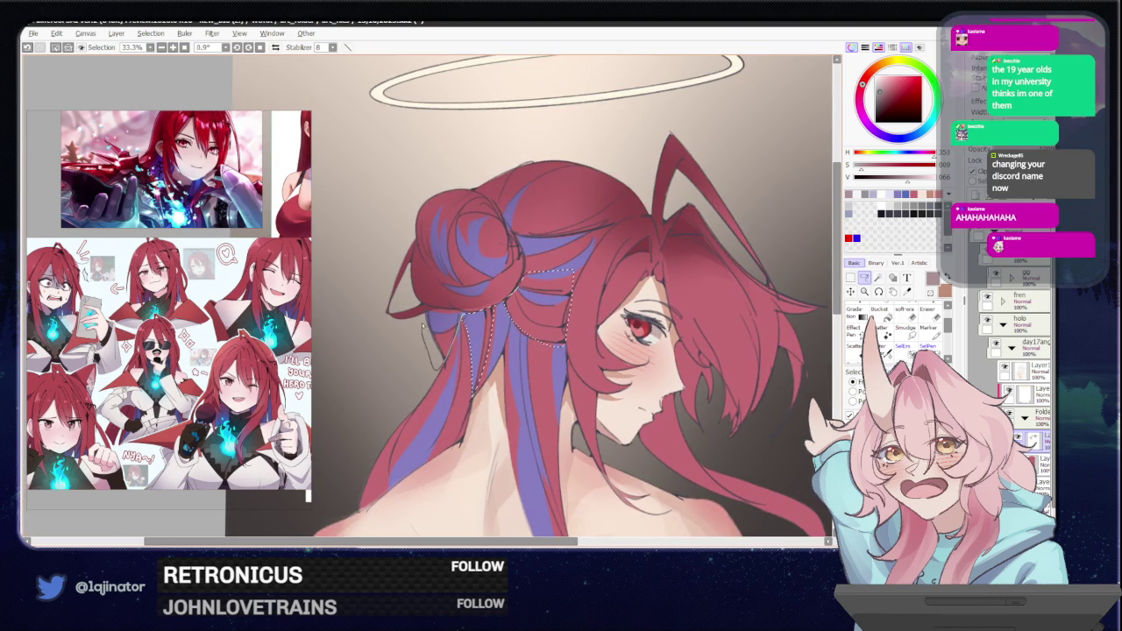
key(minus)
key(minus)
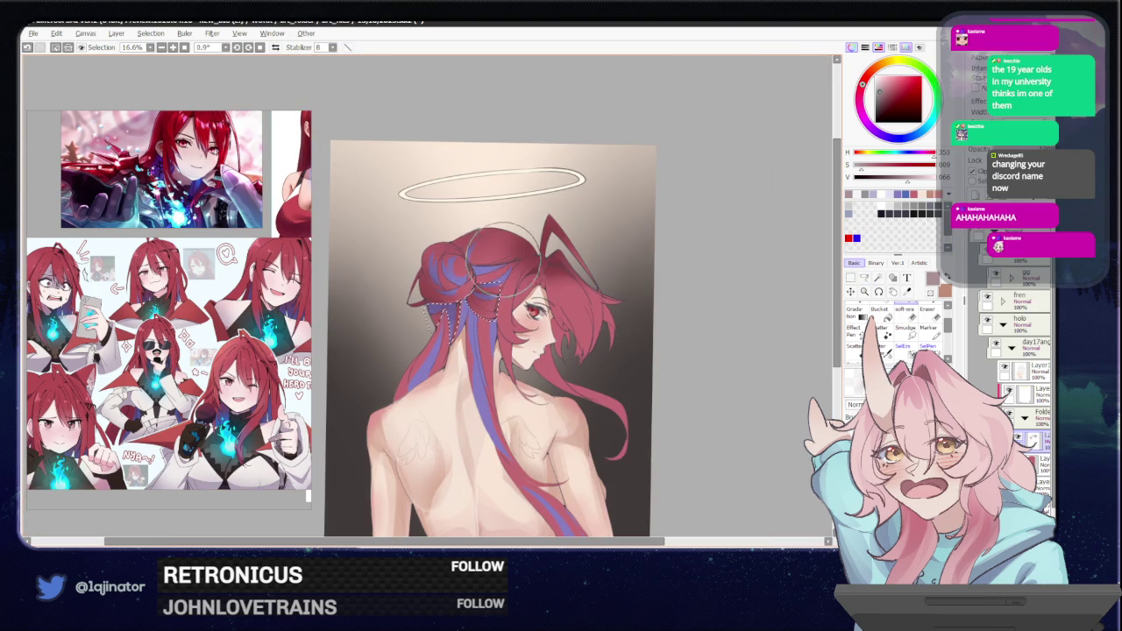
key(ctrl+d)
Scroll down to the sheet and select the hair layer for colour adjustment.
key(l)
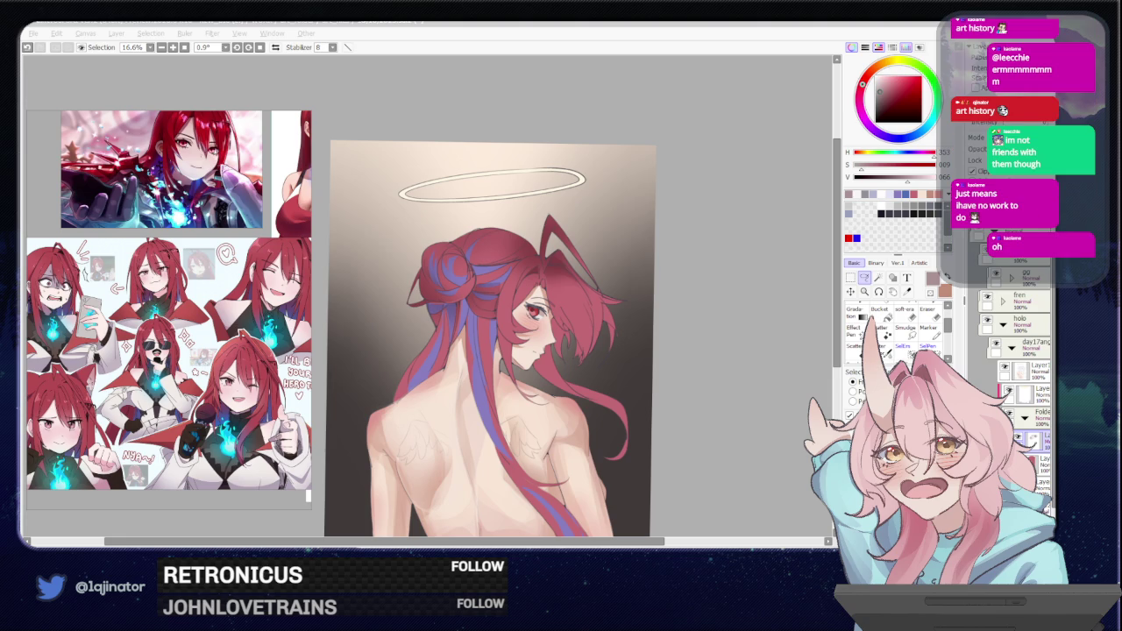
click(737, 374)
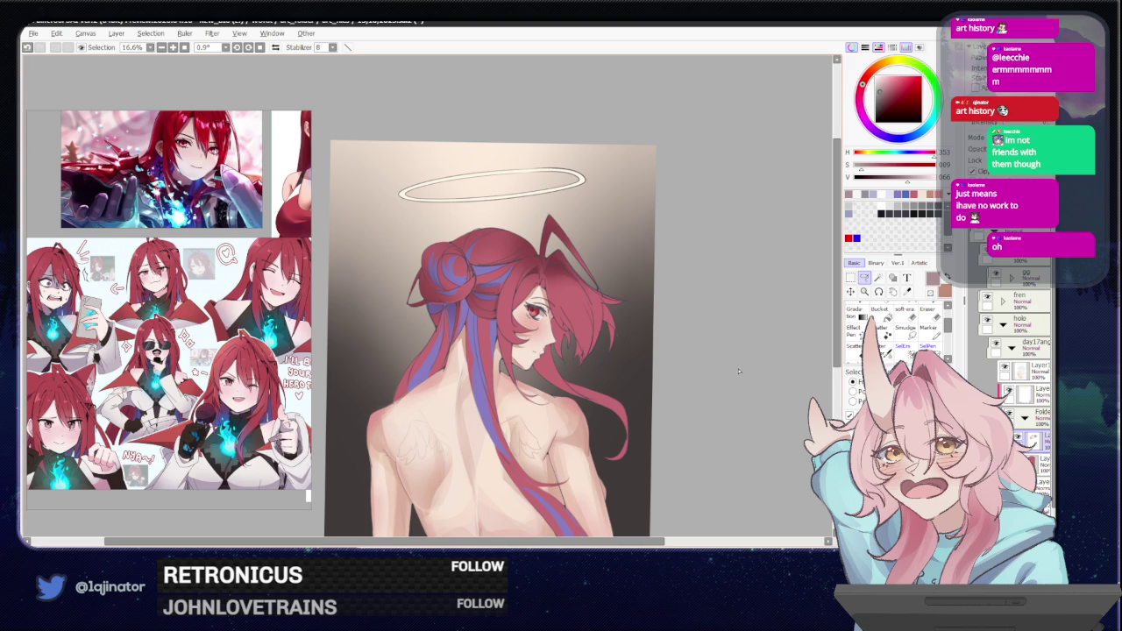
scroll(696, 368, down, 1)
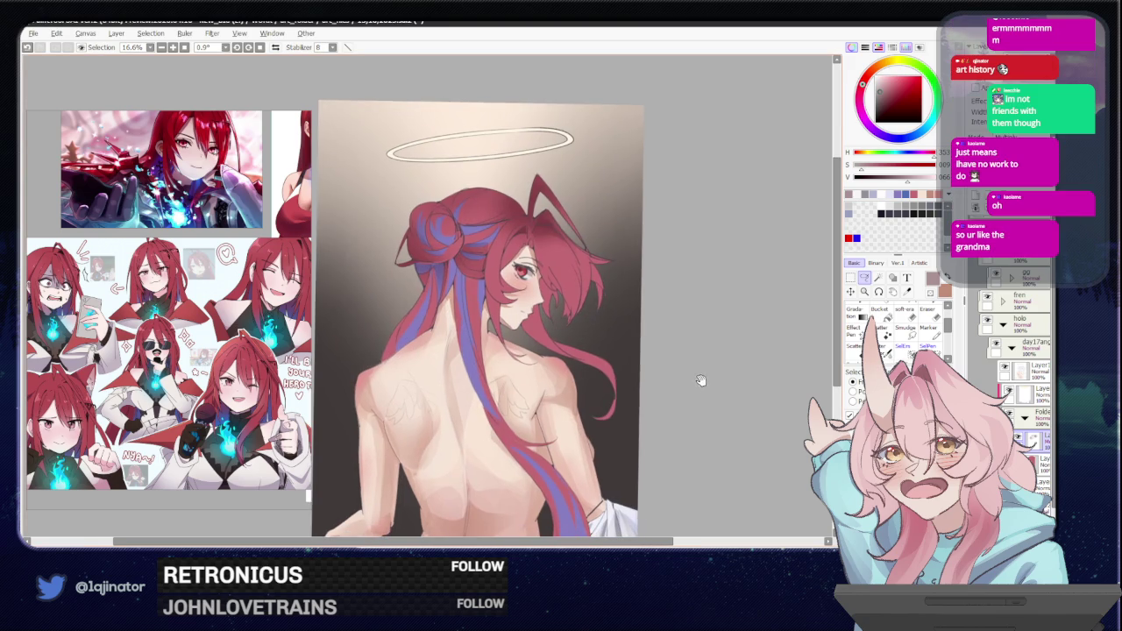
scroll(705, 368, down, 1)
scroll(696, 376, down, 1)
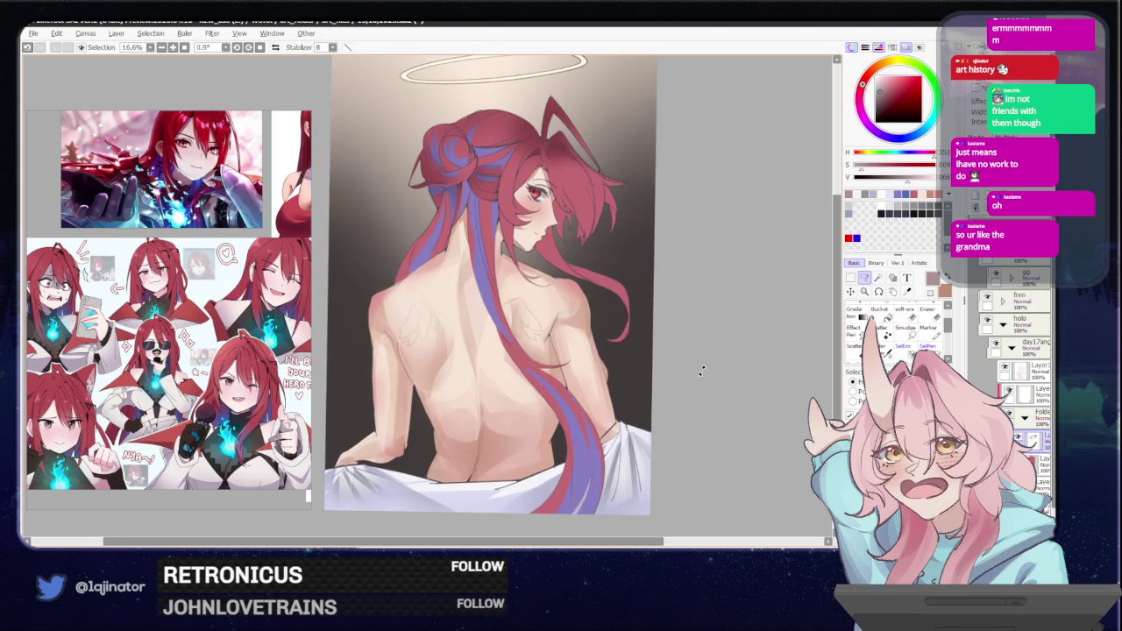
scroll(702, 381, down, 1)
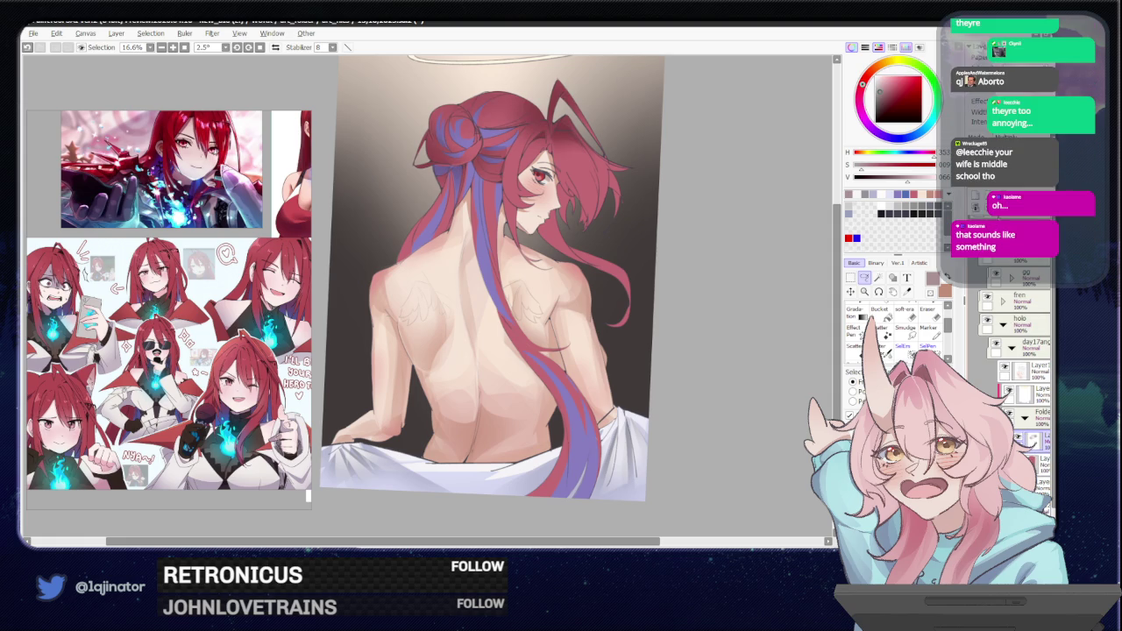
click(1034, 438)
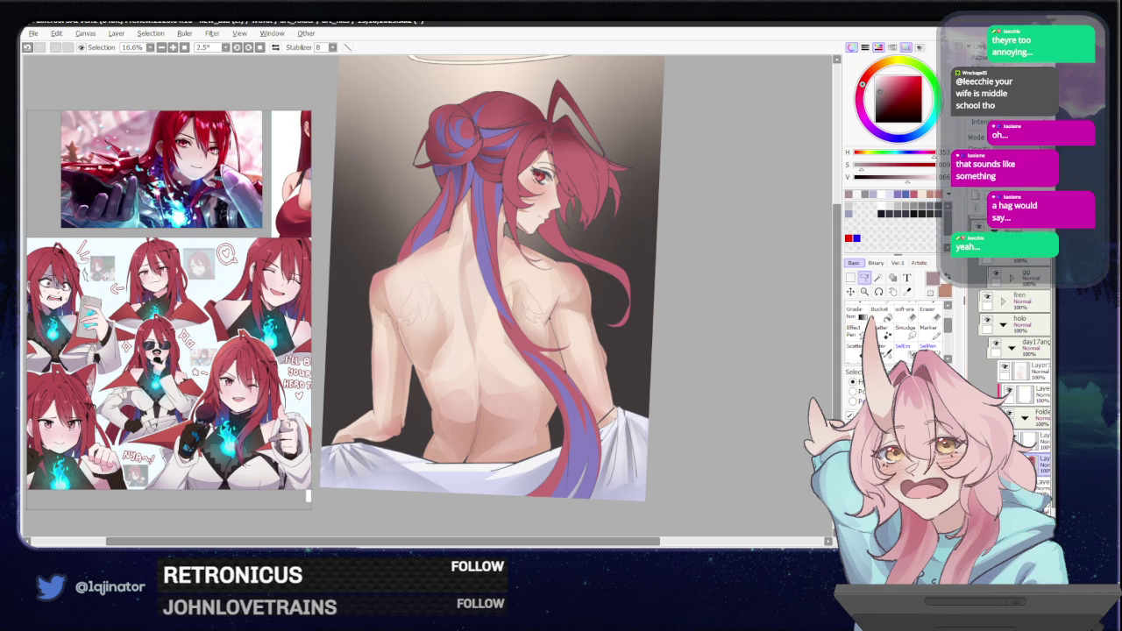
key(ctrl+u)
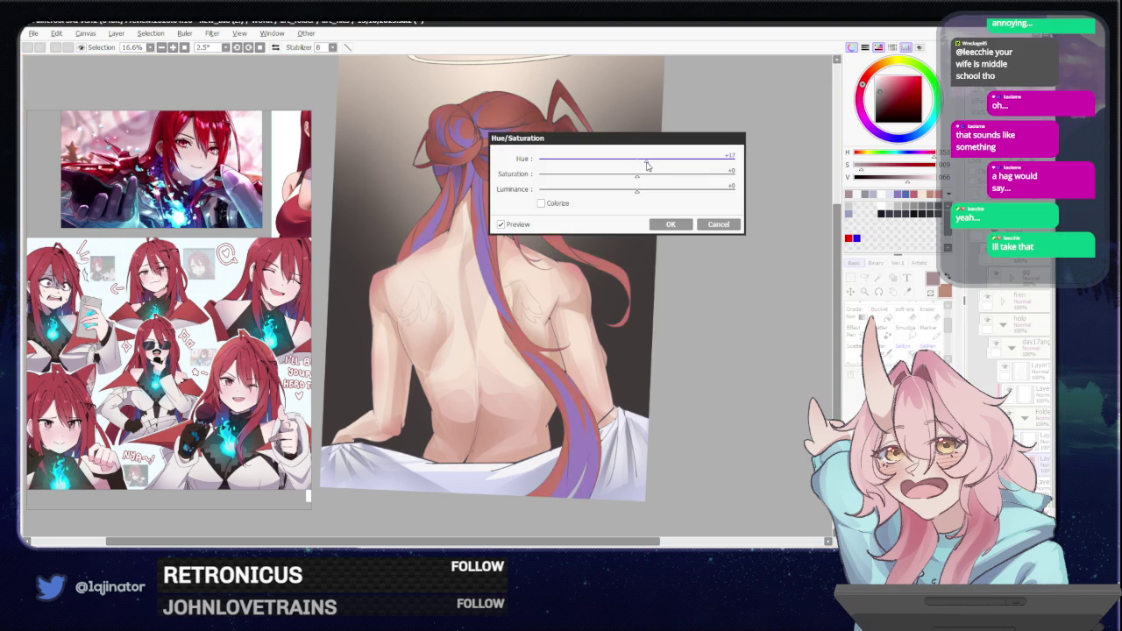
Apply two Hue/Saturation passes raising the hair's saturation and luminance.
mouse_move(637, 176)
mouse_down()
mouse_move(653, 193)
mouse_move(659, 182)
mouse_up()
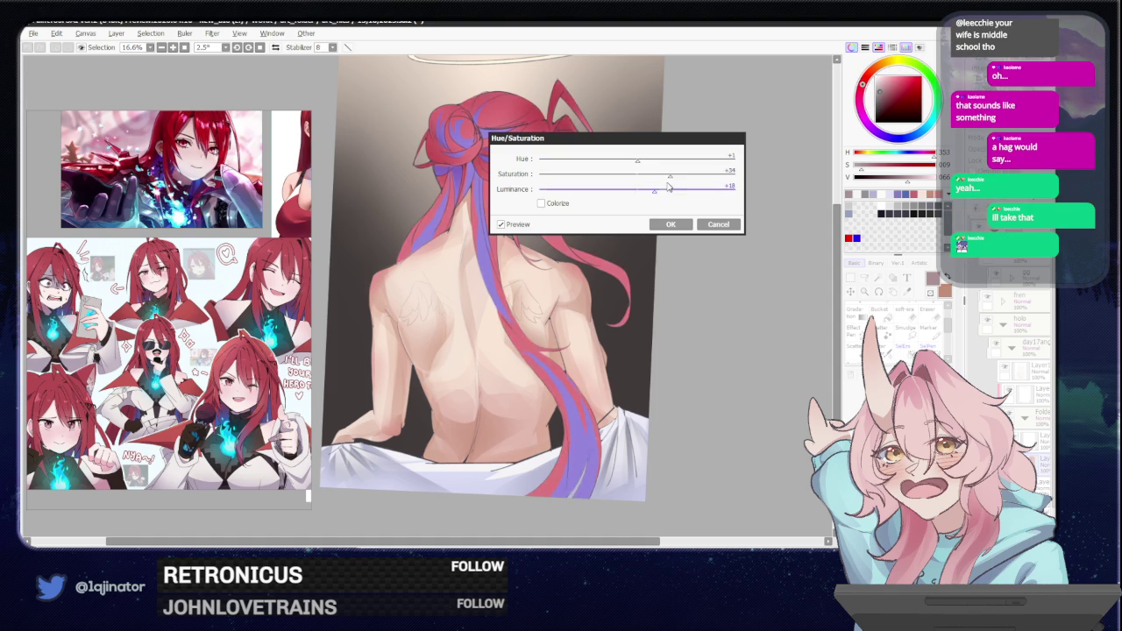
click(686, 223)
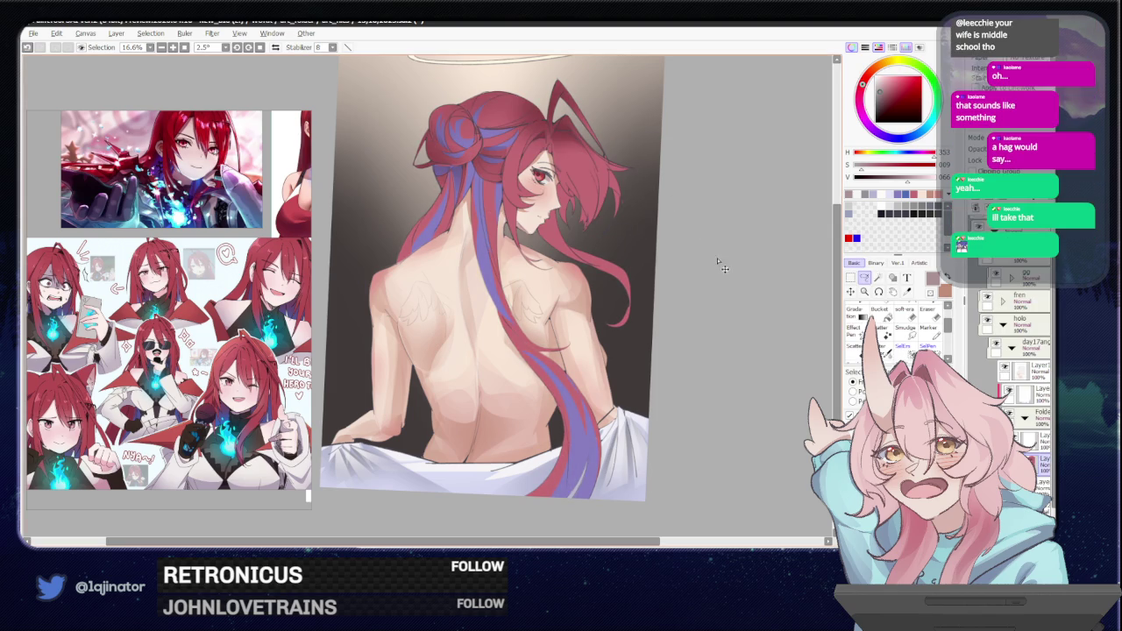
key(ctrl+u)
mouse_move(637, 175)
mouse_down()
mouse_move(652, 197)
mouse_move(652, 176)
mouse_move(653, 200)
mouse_up()
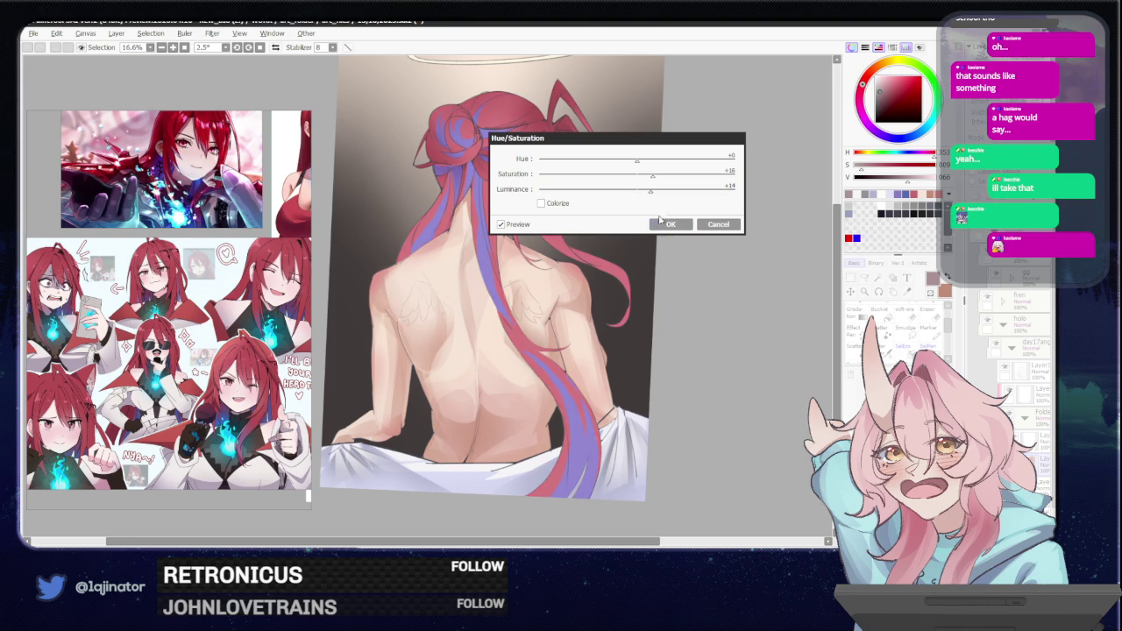
click(663, 226)
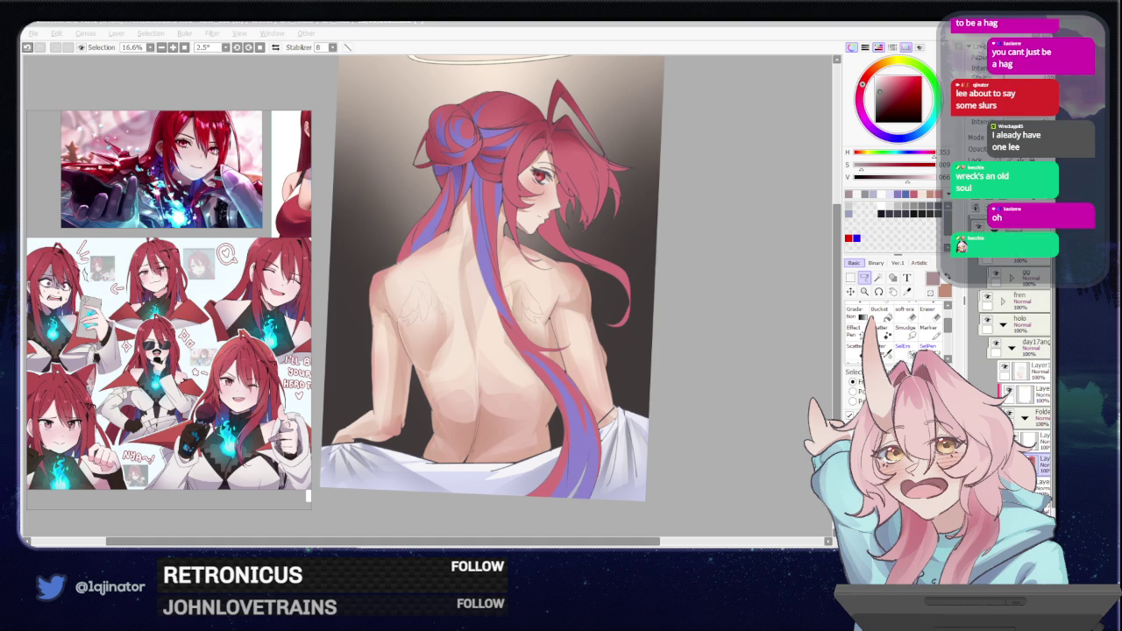
scroll(473, 298, up, 2)
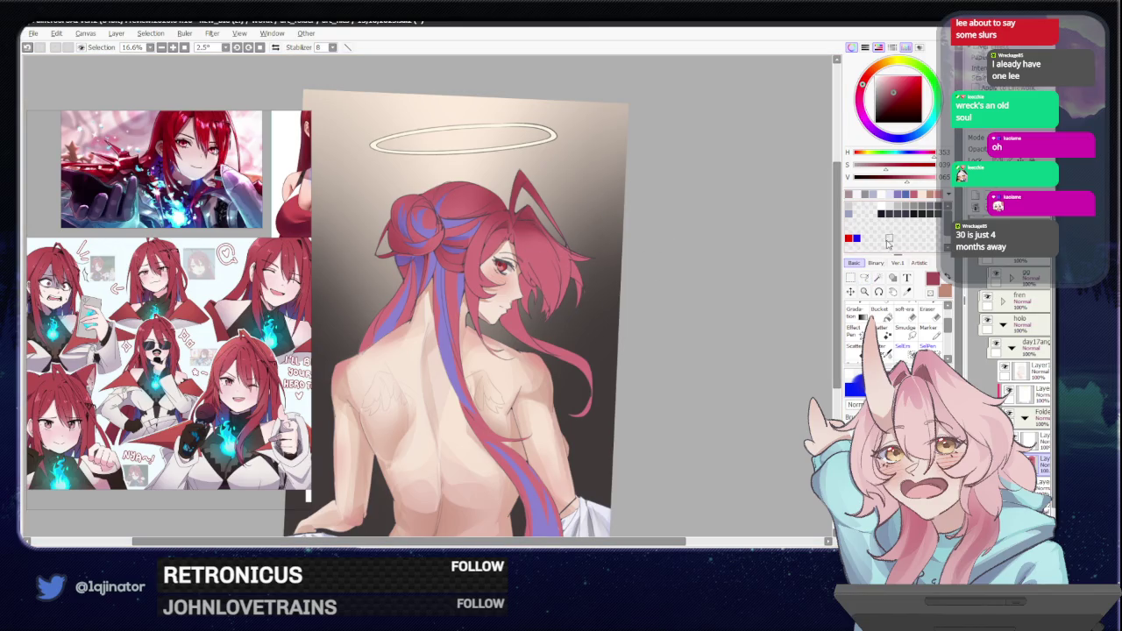
Lasso the neck-to-shoulder area, paint inside it, then deselect.
scroll(581, 314, up, 1)
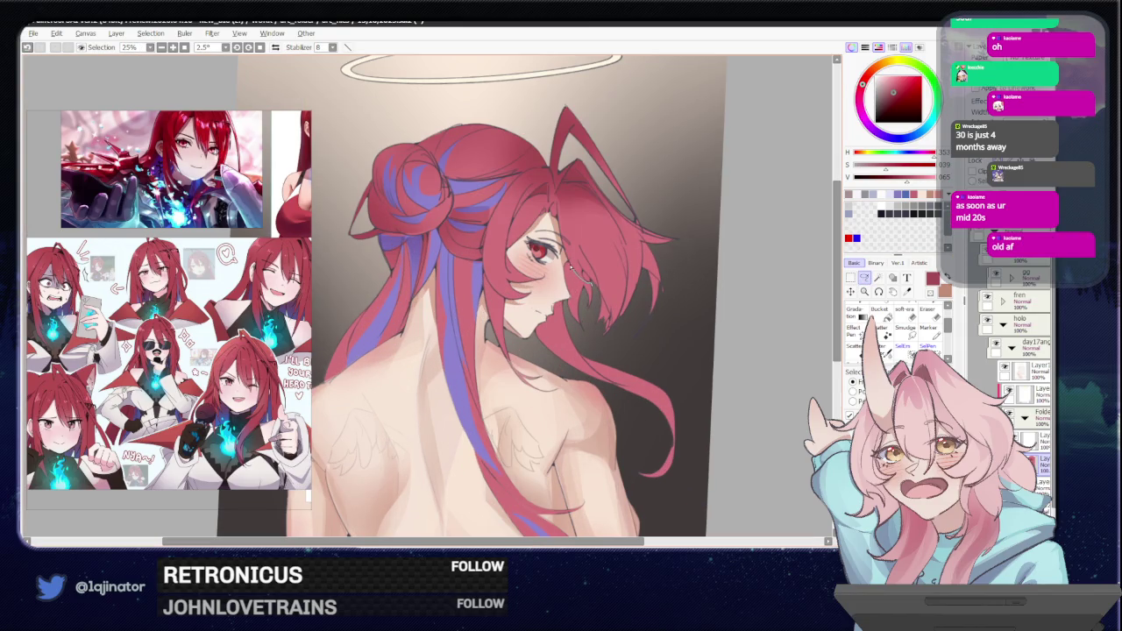
drag(546, 290, 592, 335)
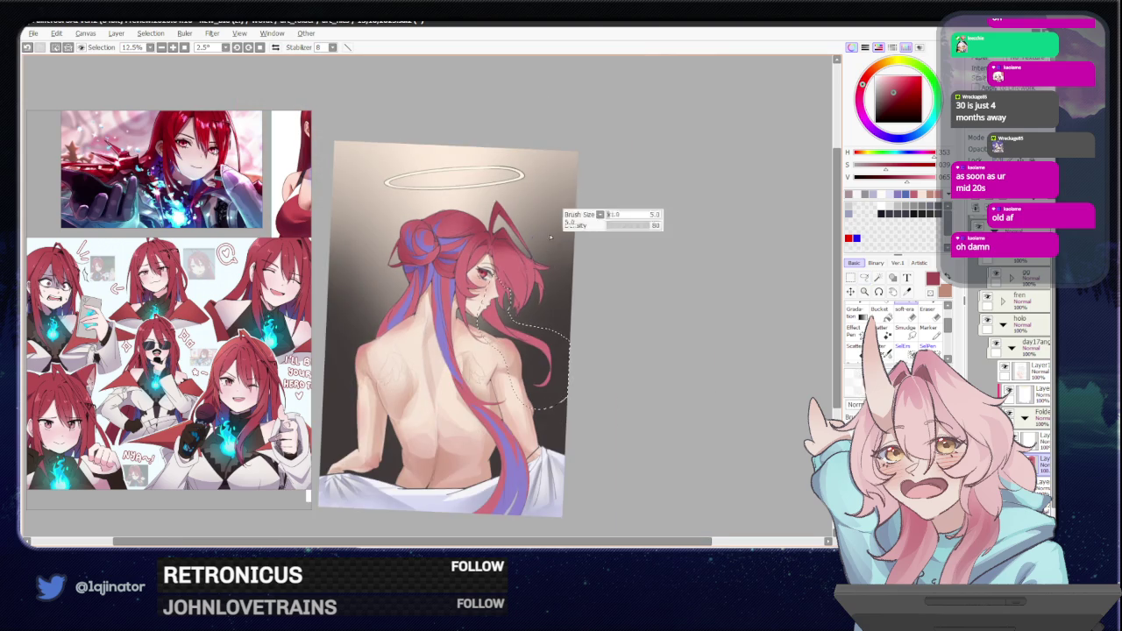
key(b)
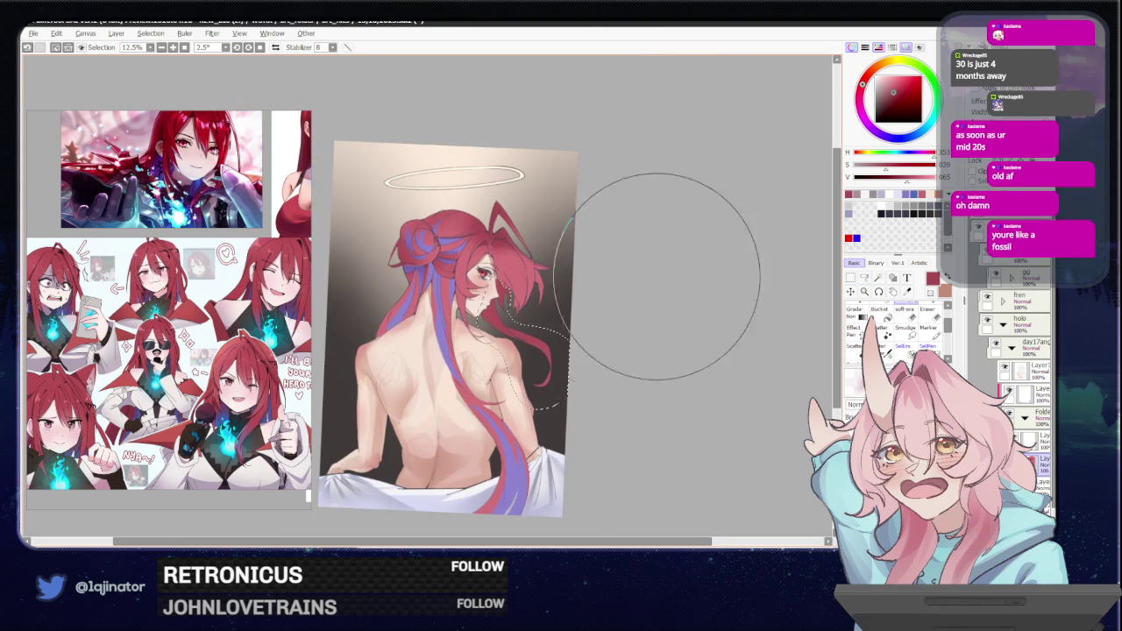
key(l)
key(ctrl+d)
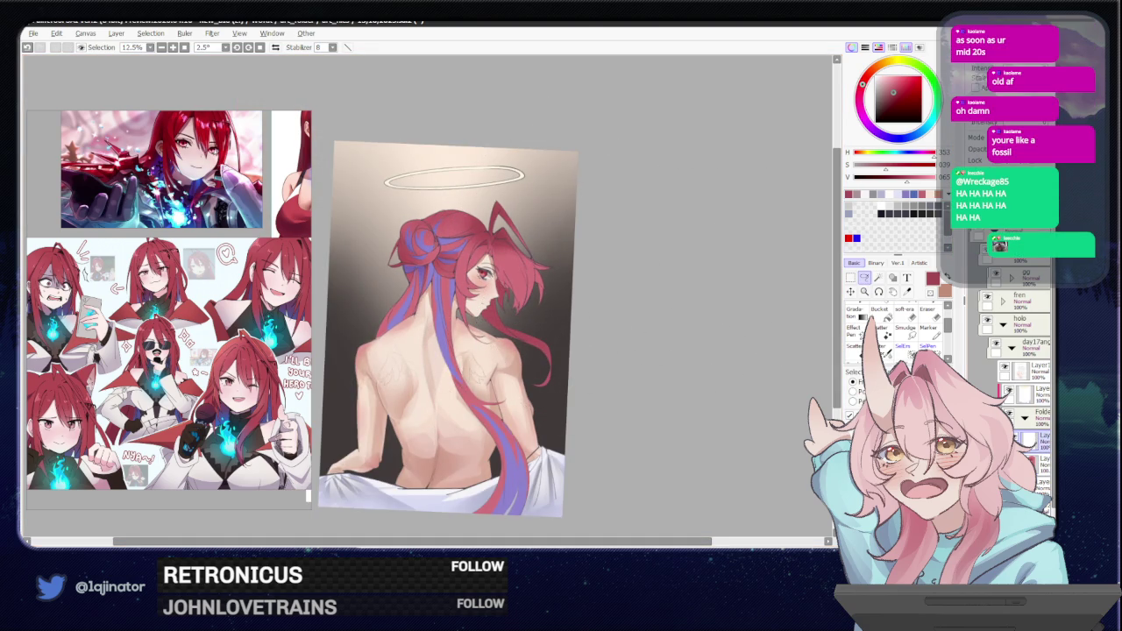
Pick a beige, then a warmer red painting colour, and resize the brush.
key(b)
alt+click(543, 167)
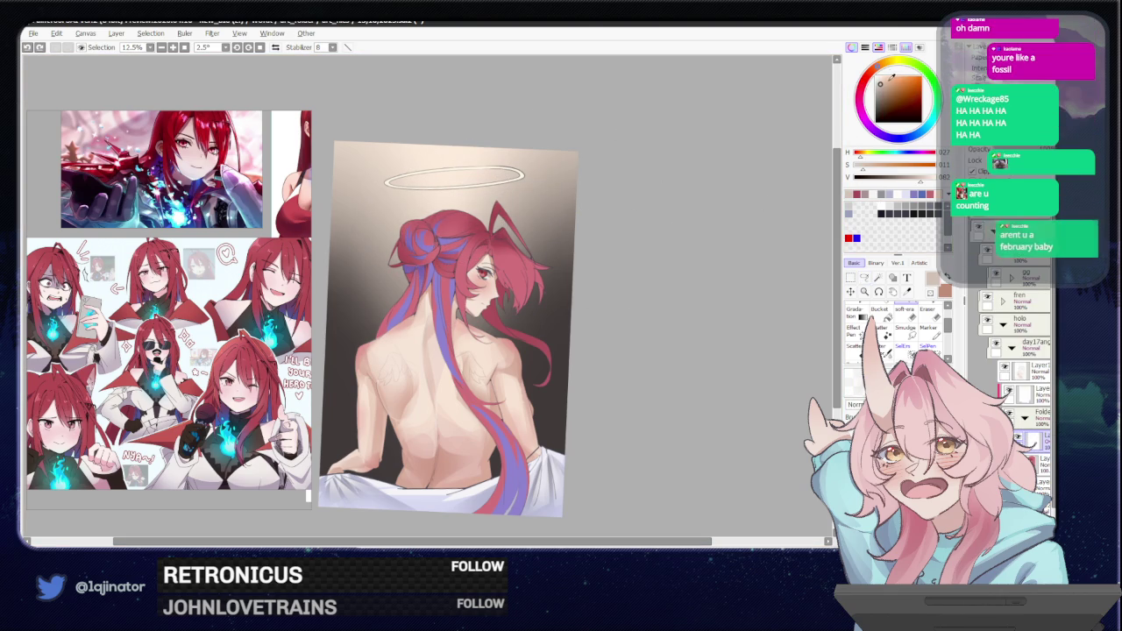
click(869, 75)
click(891, 81)
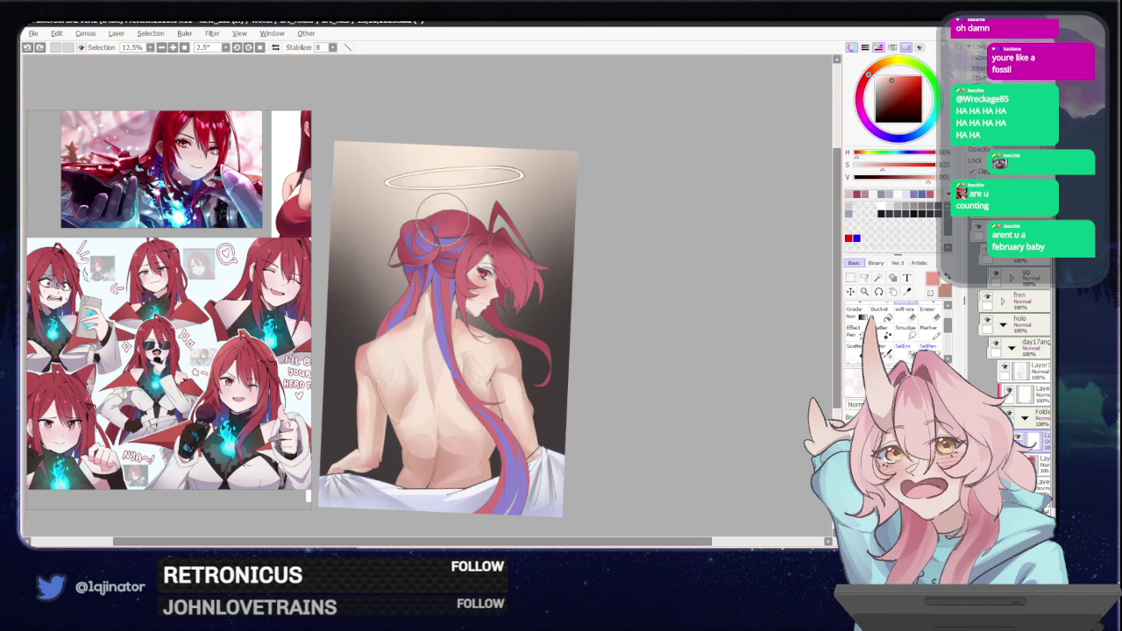
drag(517, 224, 518, 333)
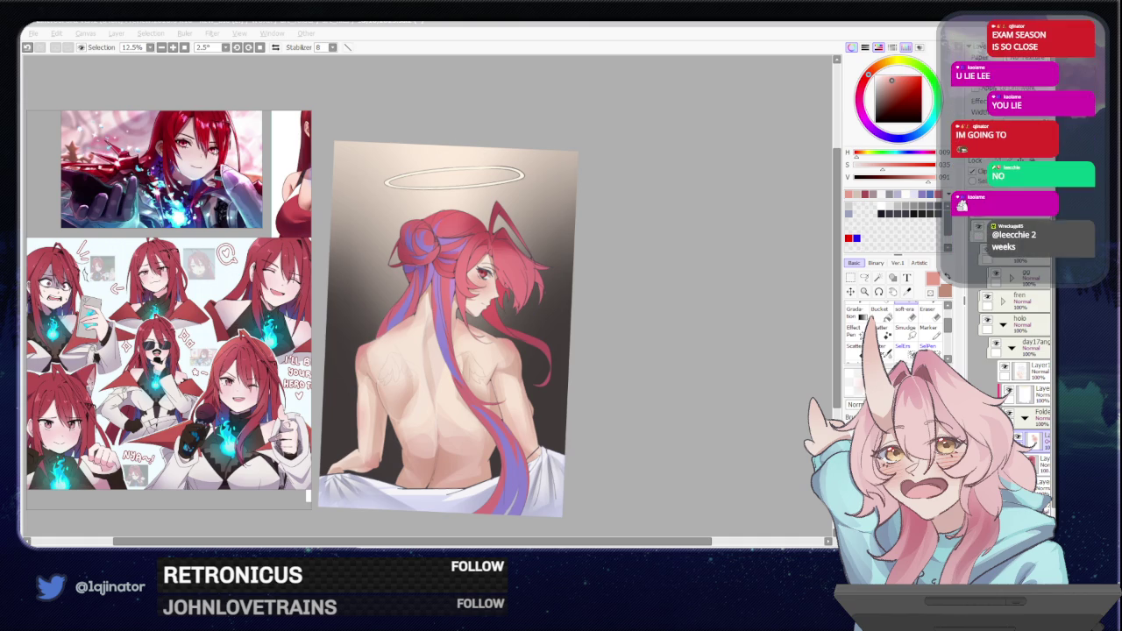
Drag the red-haired figure's layer lower in the Layer panel.
click(713, 418)
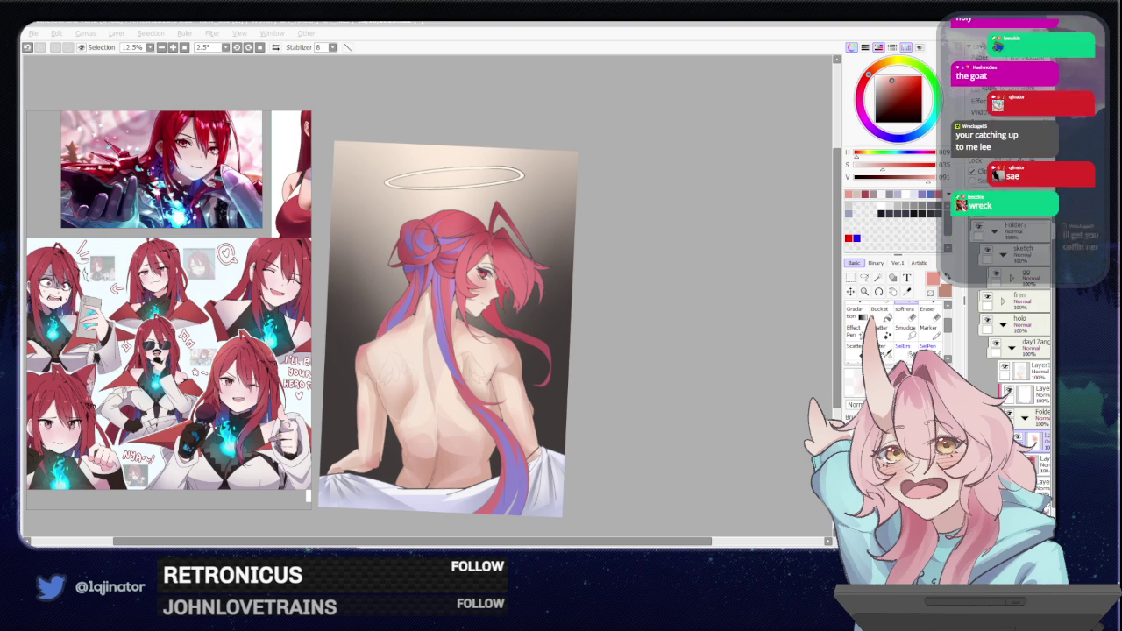
click(712, 444)
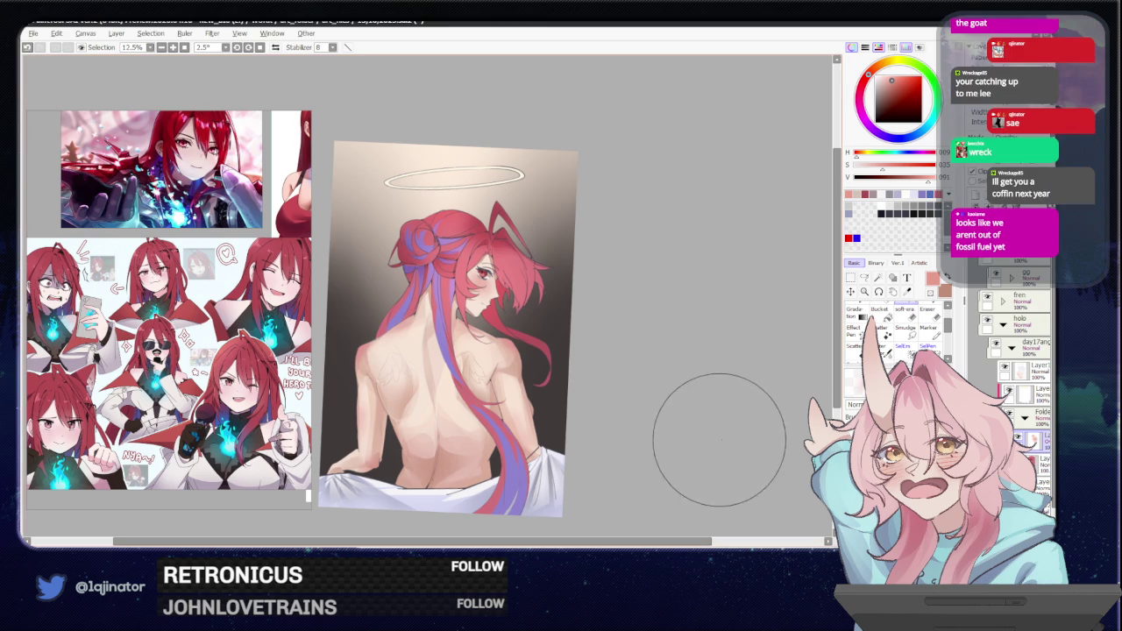
click(1030, 438)
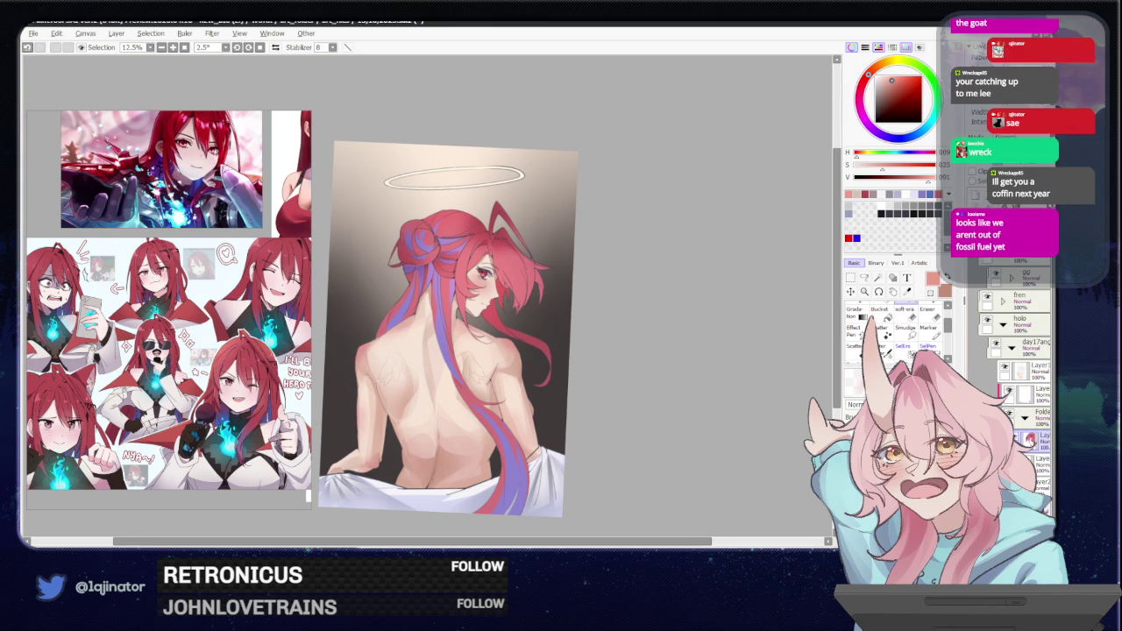
mouse_move(1030, 438)
mouse_down()
mouse_move(1041, 463)
mouse_move(1027, 413)
mouse_up()
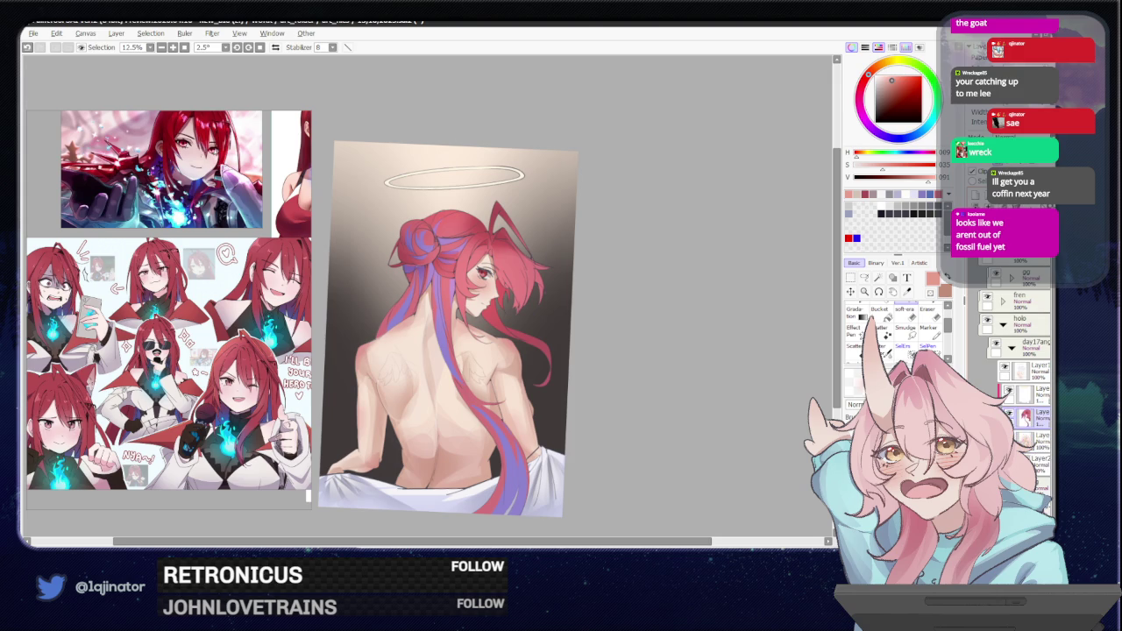
drag(751, 453, 740, 428)
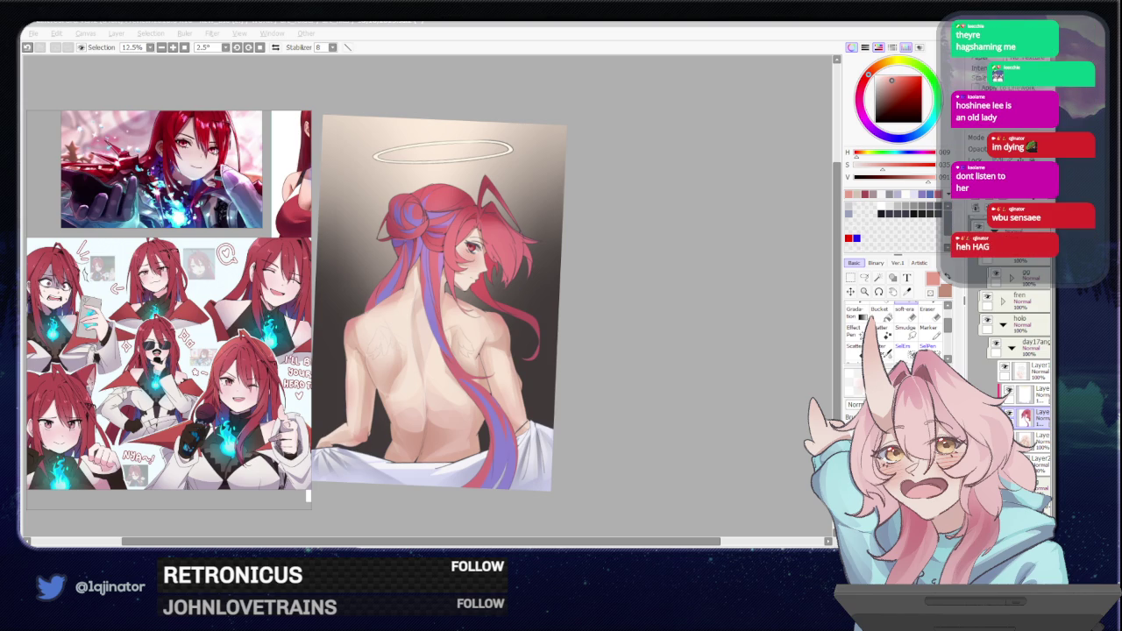
click(657, 397)
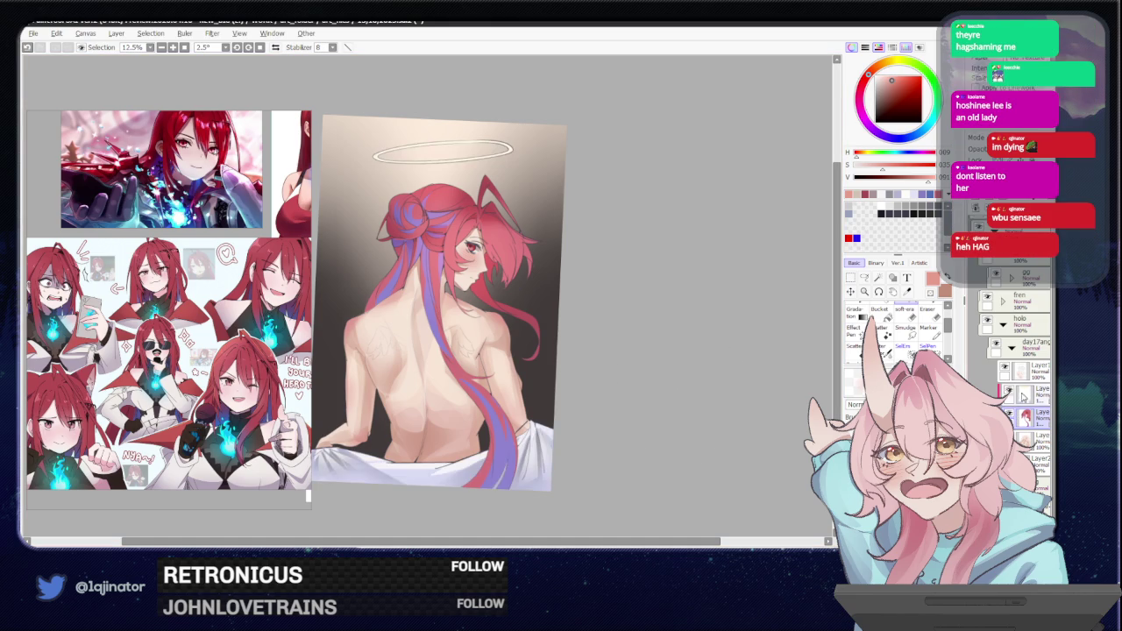
Check the colour layer's visibility, then merge Layer1 with the layer below it.
click(1027, 398)
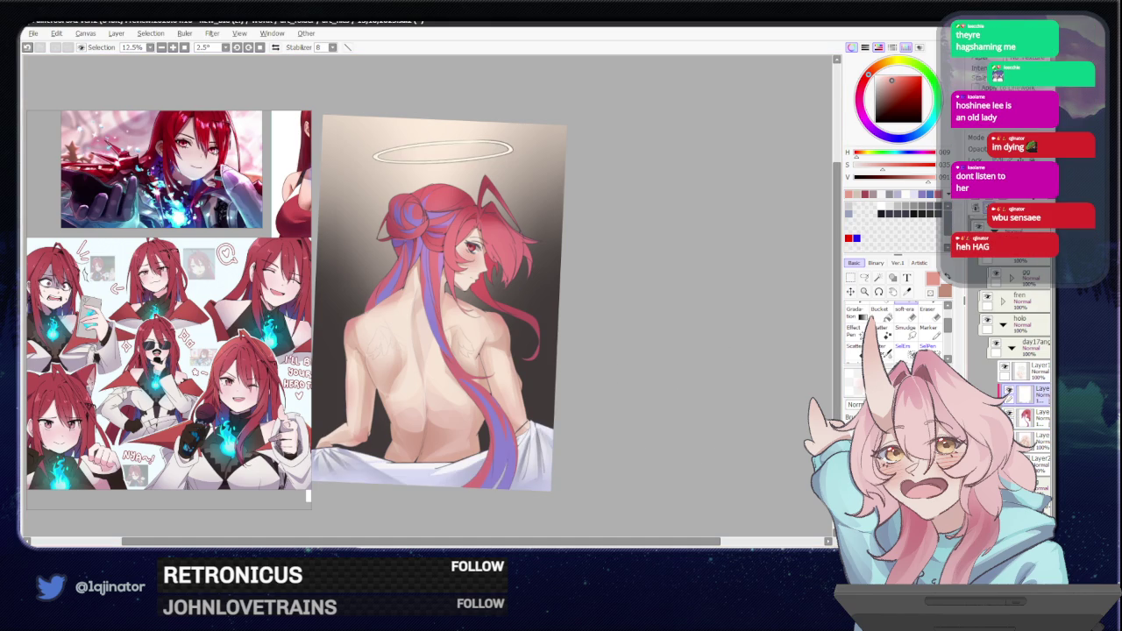
key(ctrl+e)
key(ctrl+e)
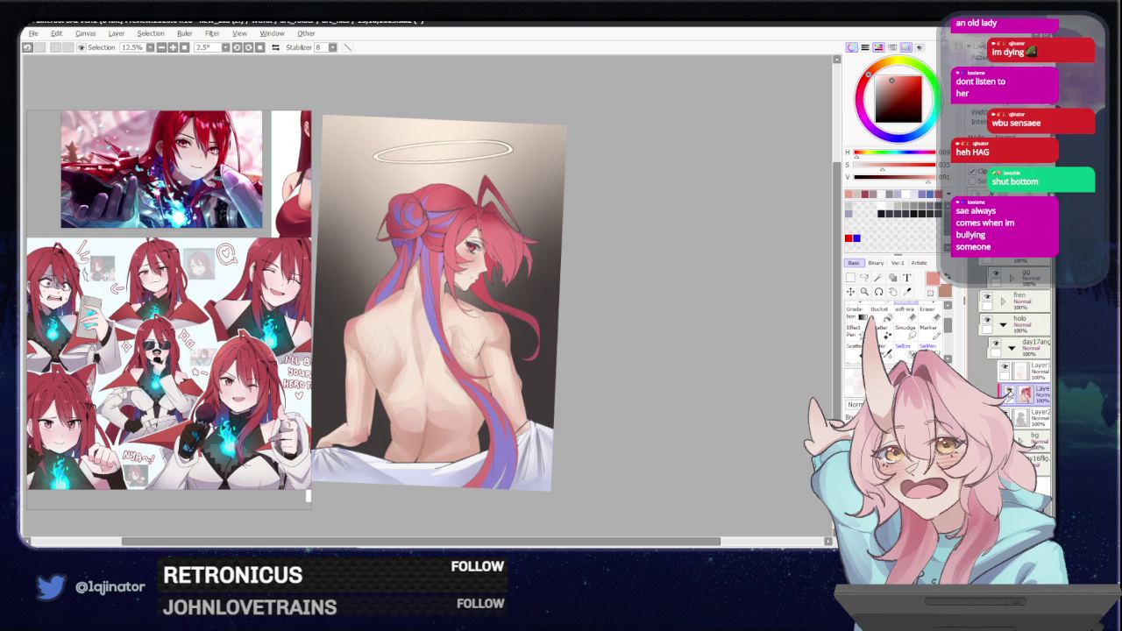
click(1007, 392)
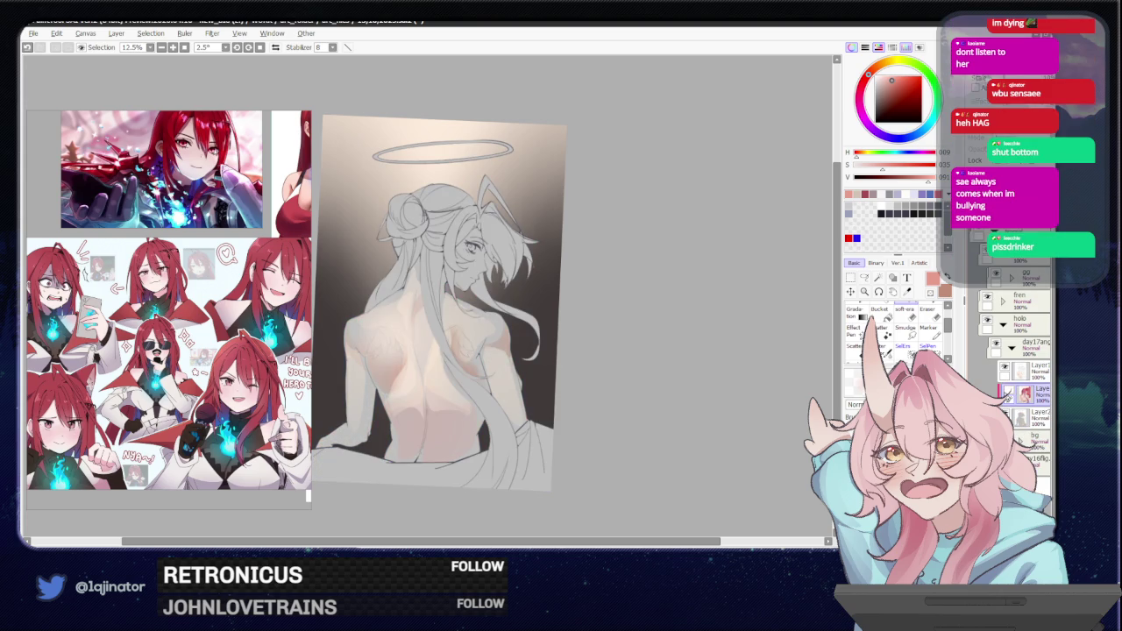
click(1008, 392)
click(1033, 372)
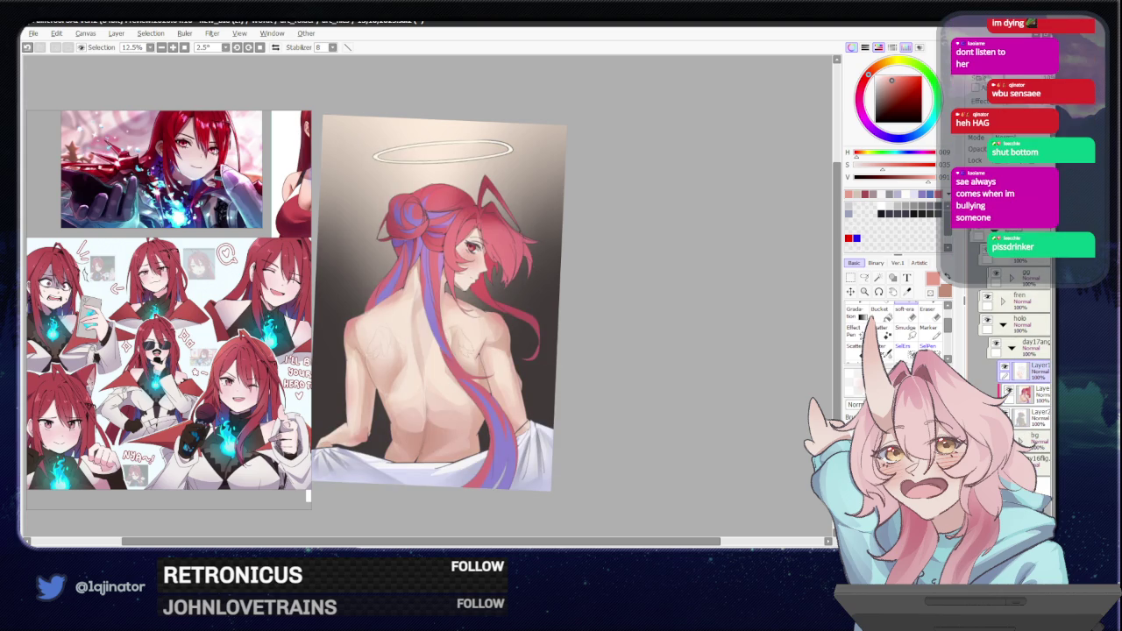
click(1030, 391)
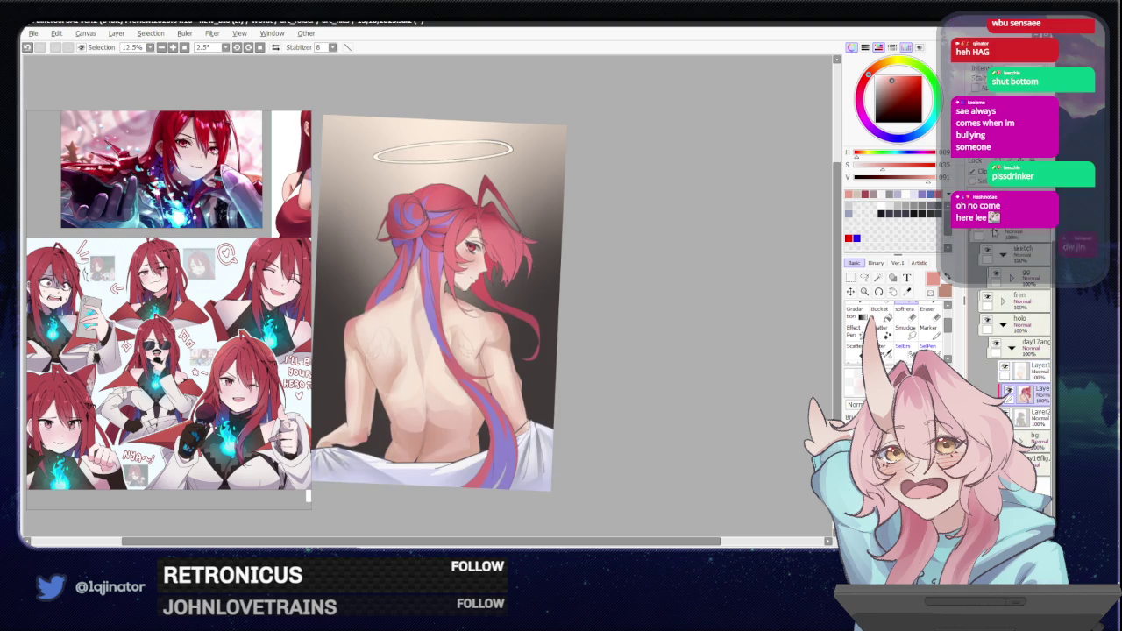
key(ctrl+e)
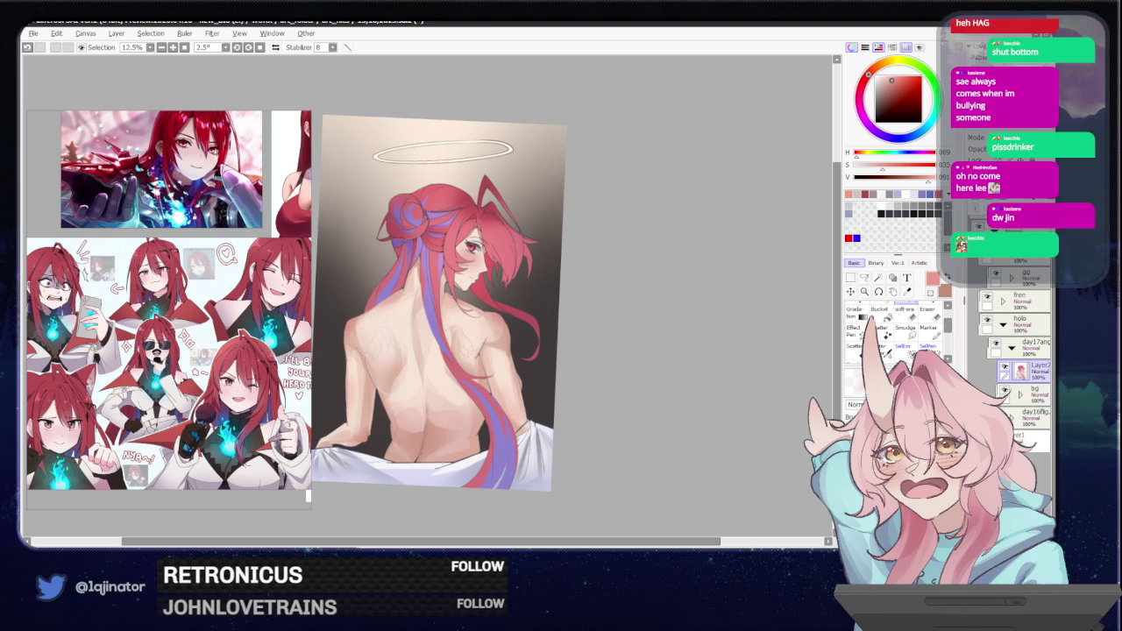
Lasso the left side of the back and switch to the brush for shading.
scroll(591, 426, up, 2)
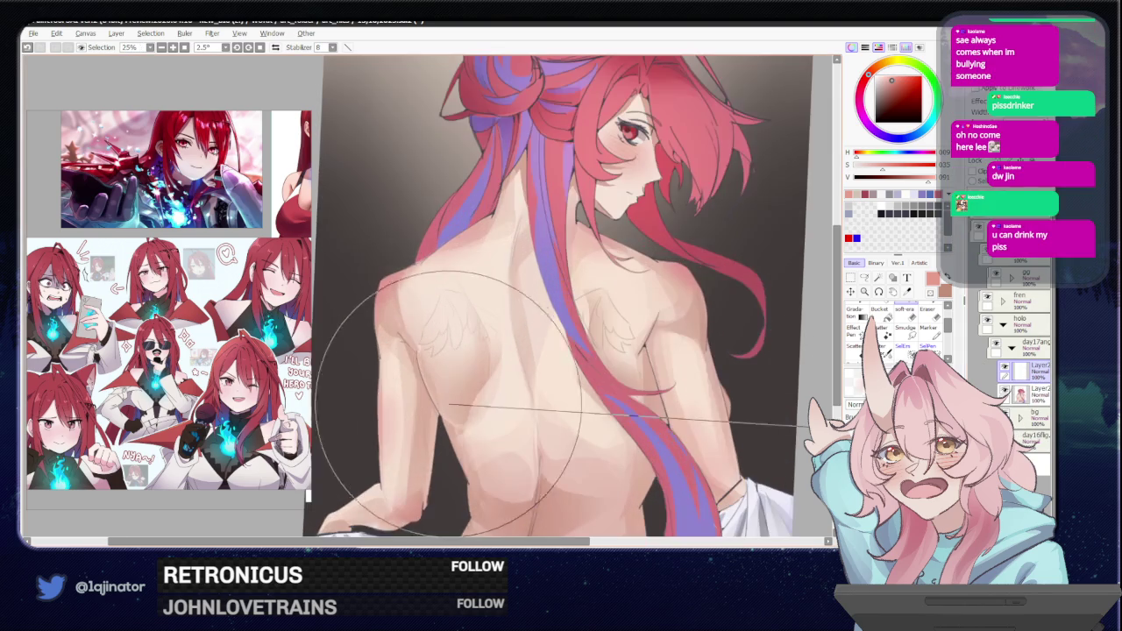
key(l)
scroll(432, 394, down, 2)
drag(441, 361, 436, 433)
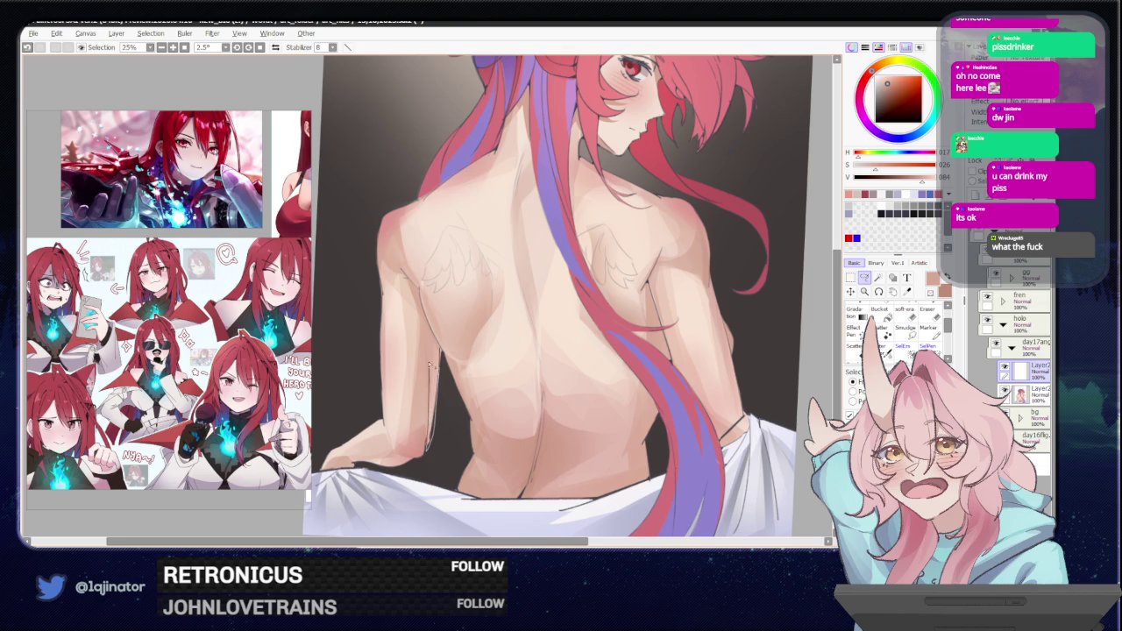
key(b)
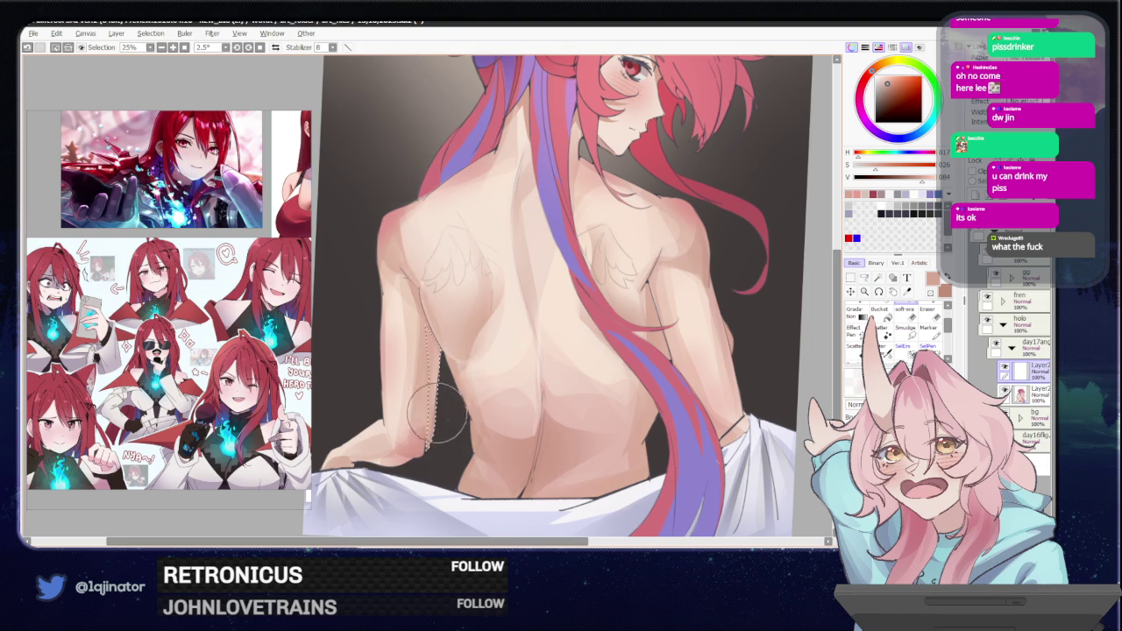
key(minus)
key(l)
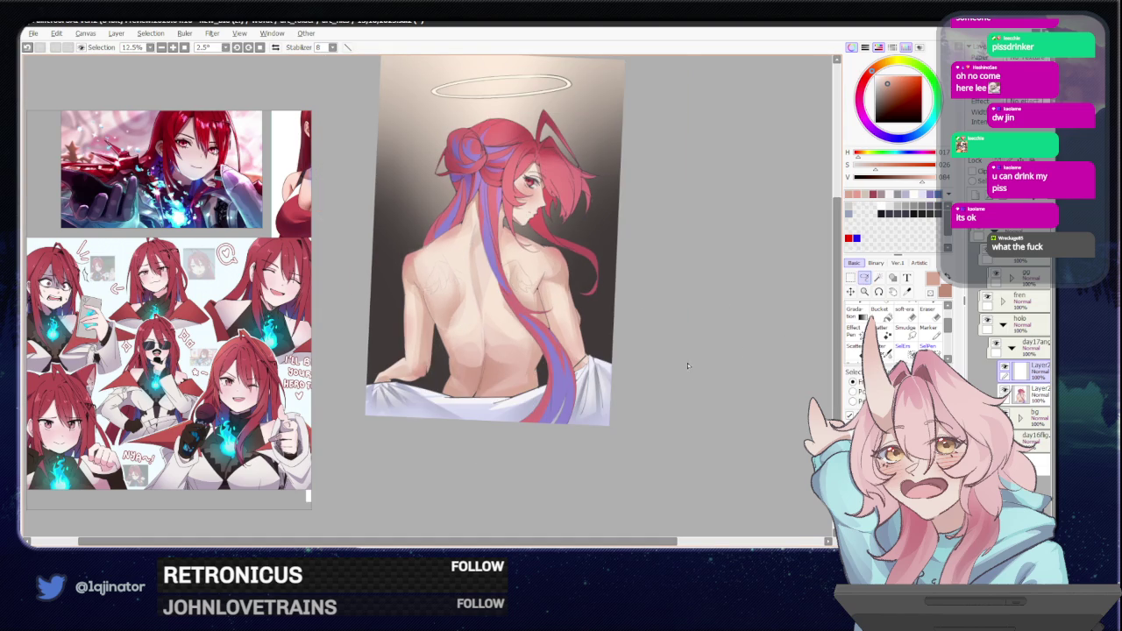
key(plus)
key(plus)
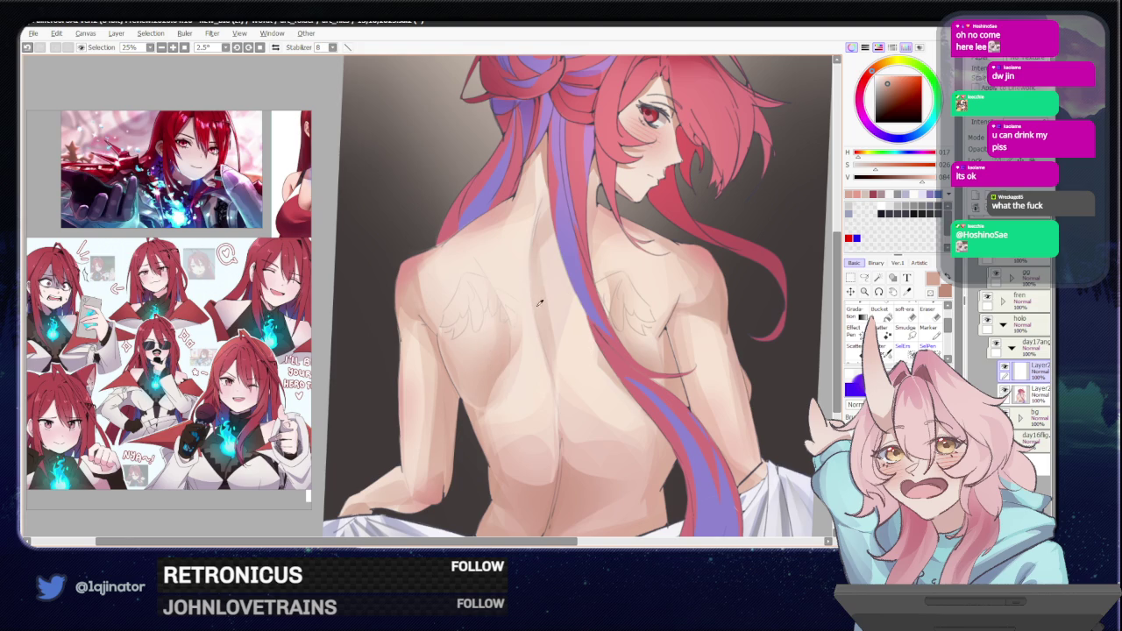
Outline the muscle area along the spine and lower back, shade it, then deselect.
drag(699, 363, 681, 318)
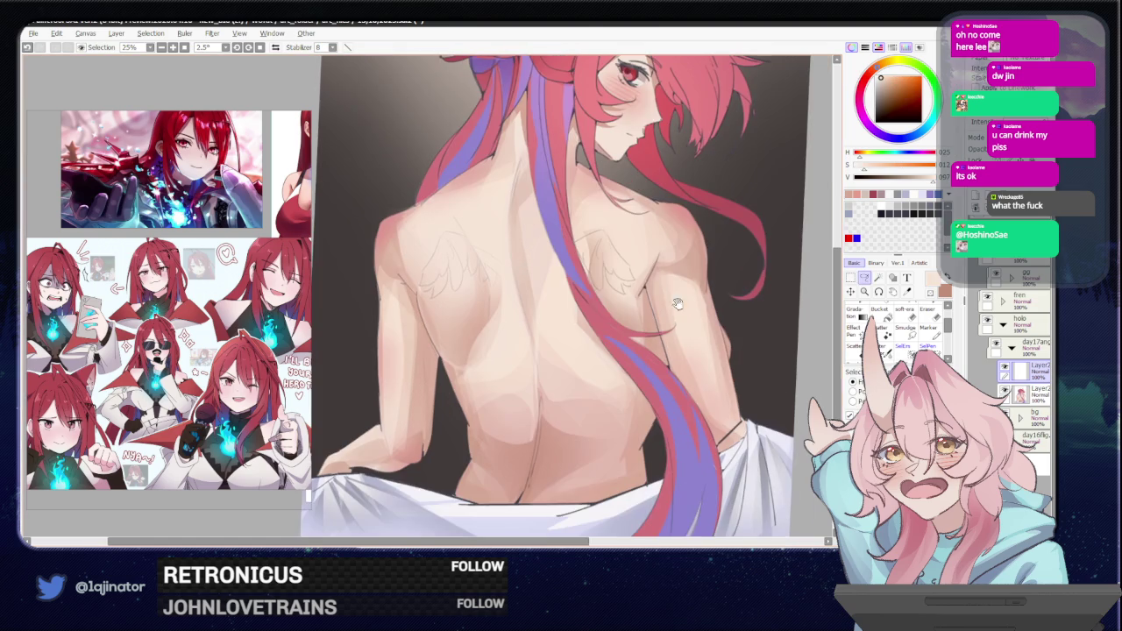
mouse_move(506, 279)
mouse_down()
mouse_move(481, 354)
mouse_move(537, 438)
mouse_up()
drag(543, 311, 611, 364)
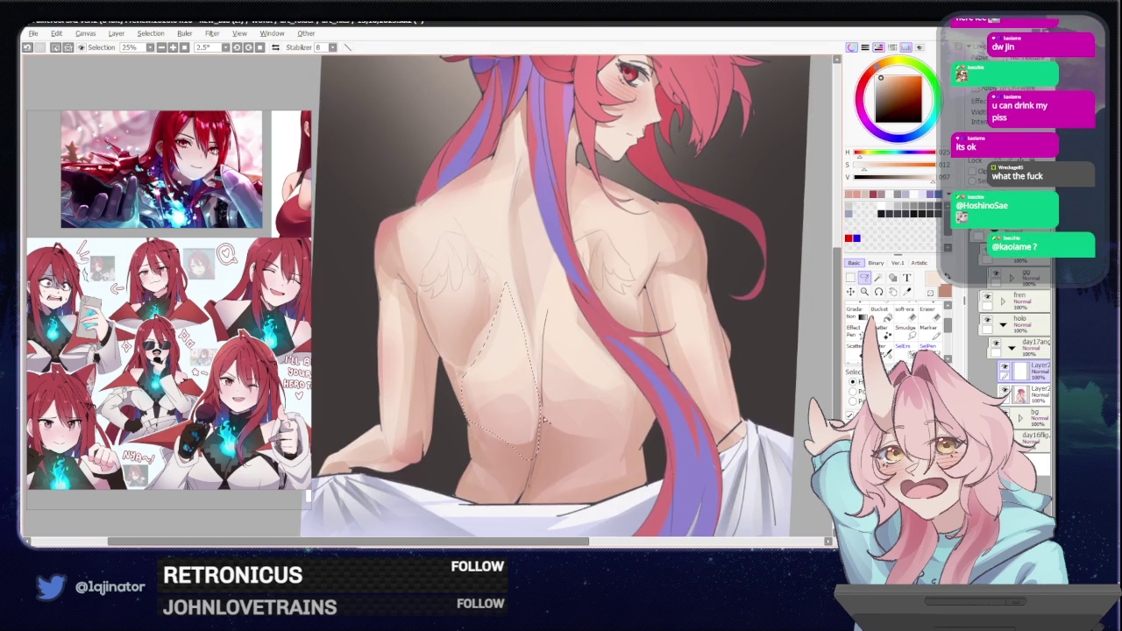
scroll(611, 363, down, 4)
key(b)
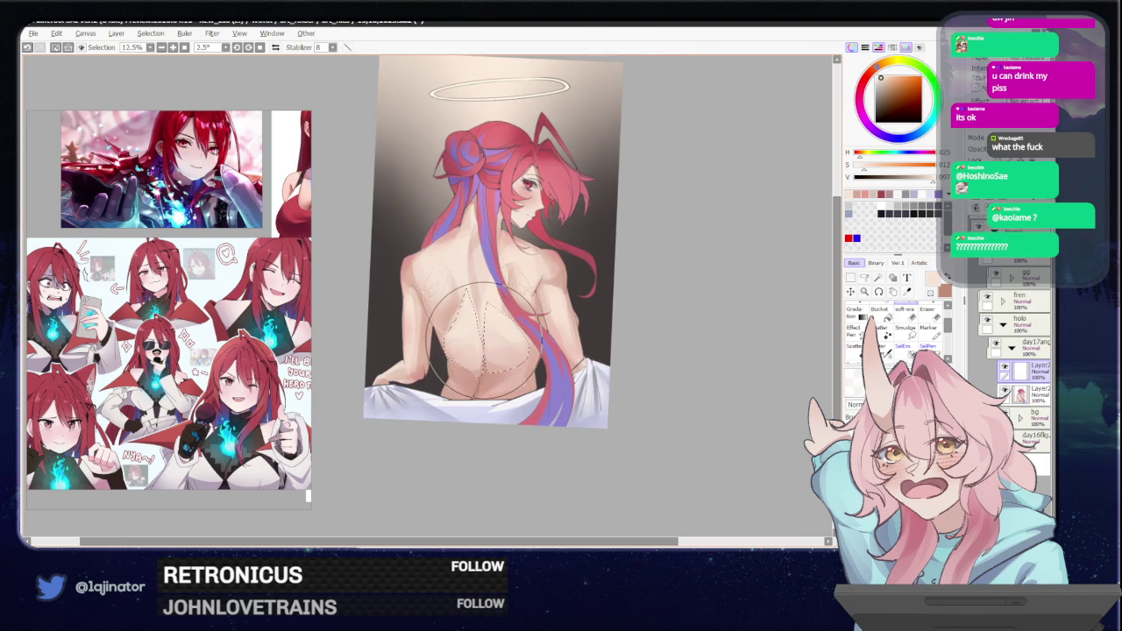
key(ctrl+d)
key(a)
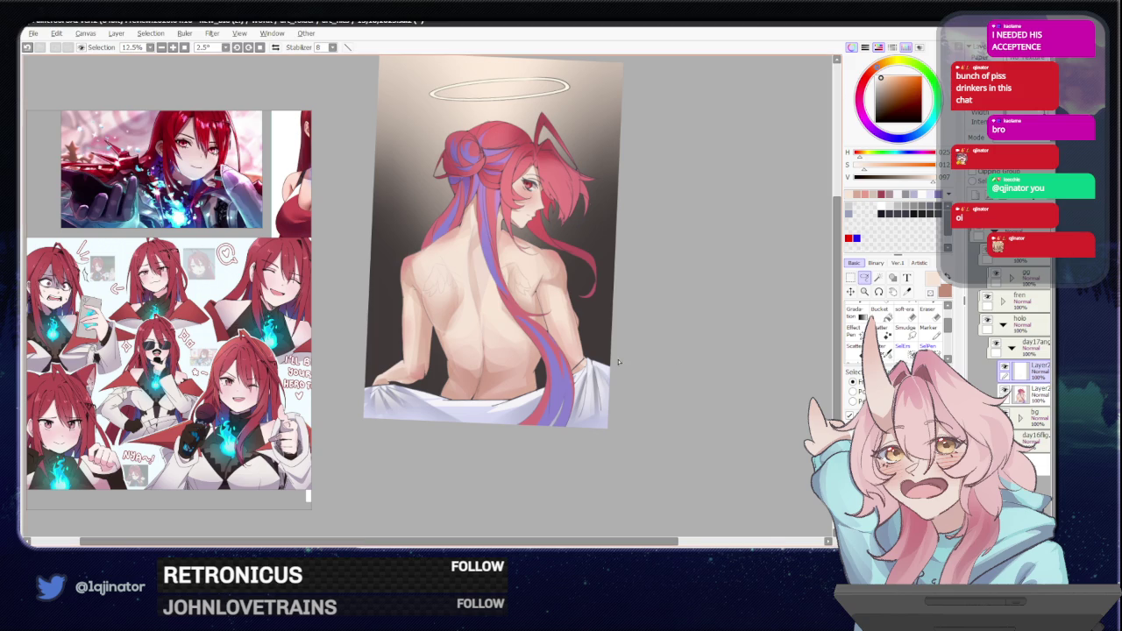
Flip the canvas view horizontally and select the right shoulder-blade sketch lines for transforming.
key(h)
scroll(592, 386, down, 1)
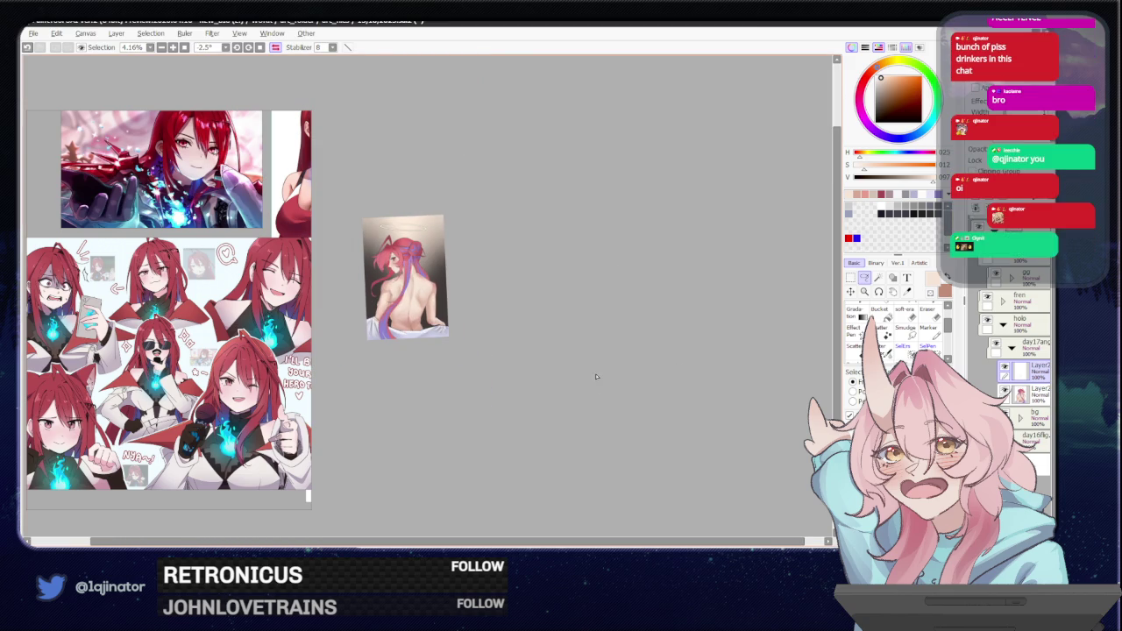
scroll(527, 363, up, 1)
scroll(527, 363, up, 2)
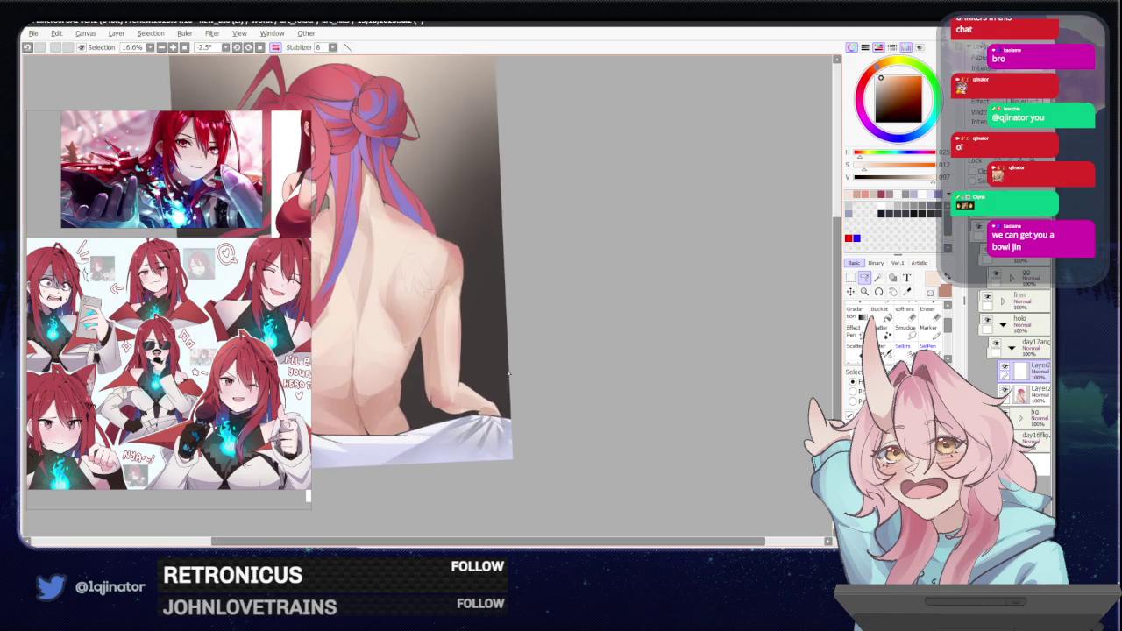
scroll(527, 362, up, 1)
mouse_move(527, 268)
mouse_down()
mouse_move(544, 273)
mouse_move(504, 447)
mouse_up()
key(ctrl+t)
key(Return)
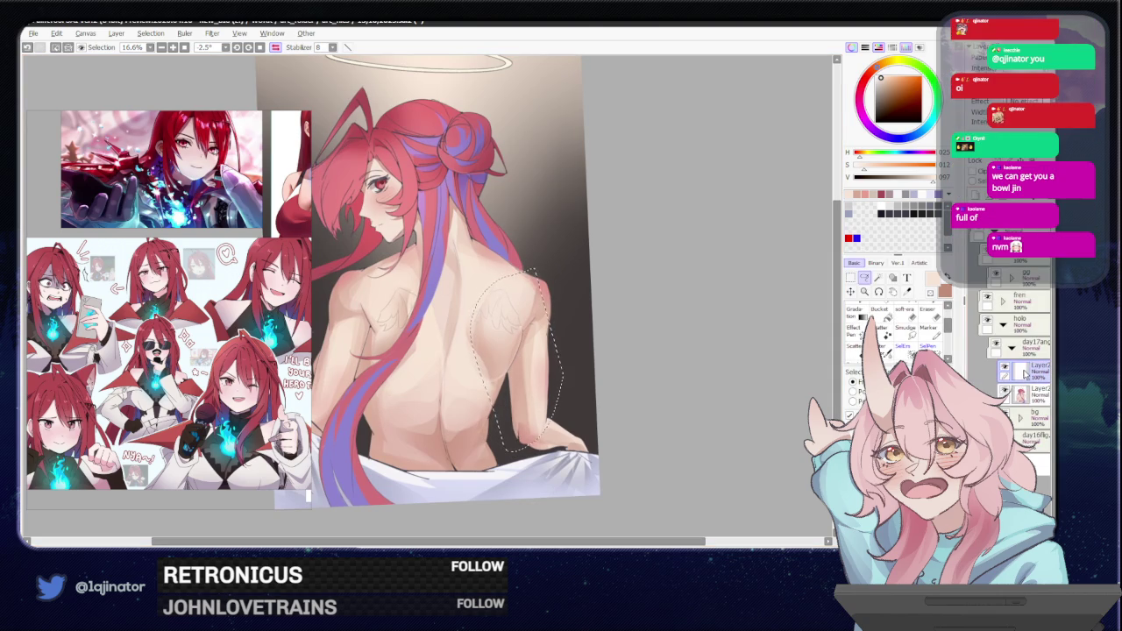
Merge the two Layer2 layers and nudge the back patch slightly left and down.
key(ctrl+e)
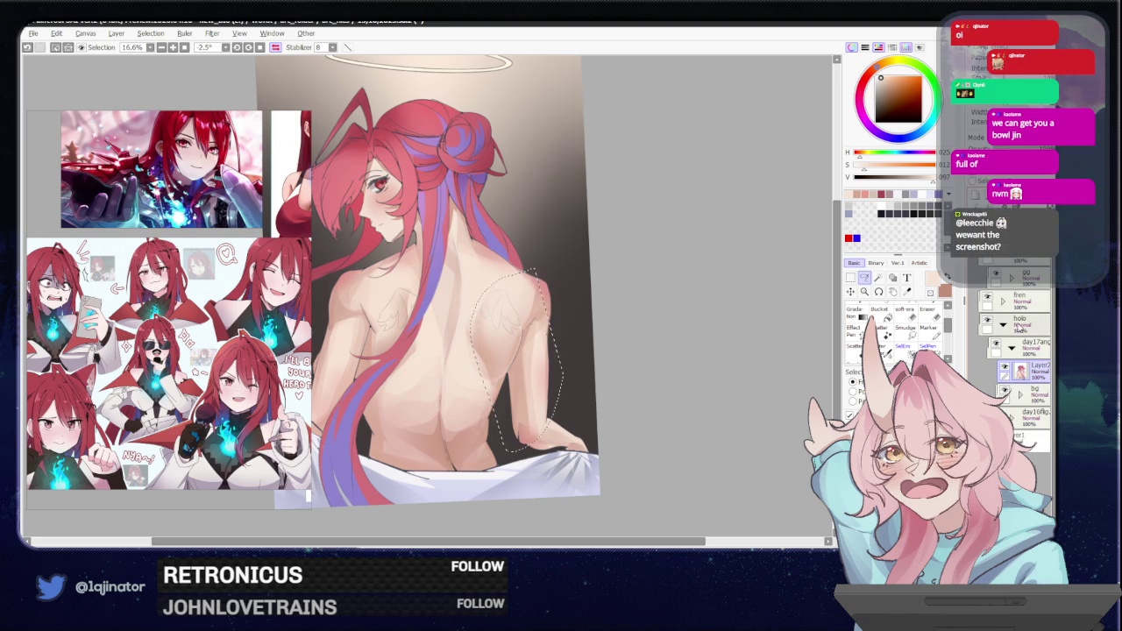
key(ctrl+t)
drag(513, 380, 510, 381)
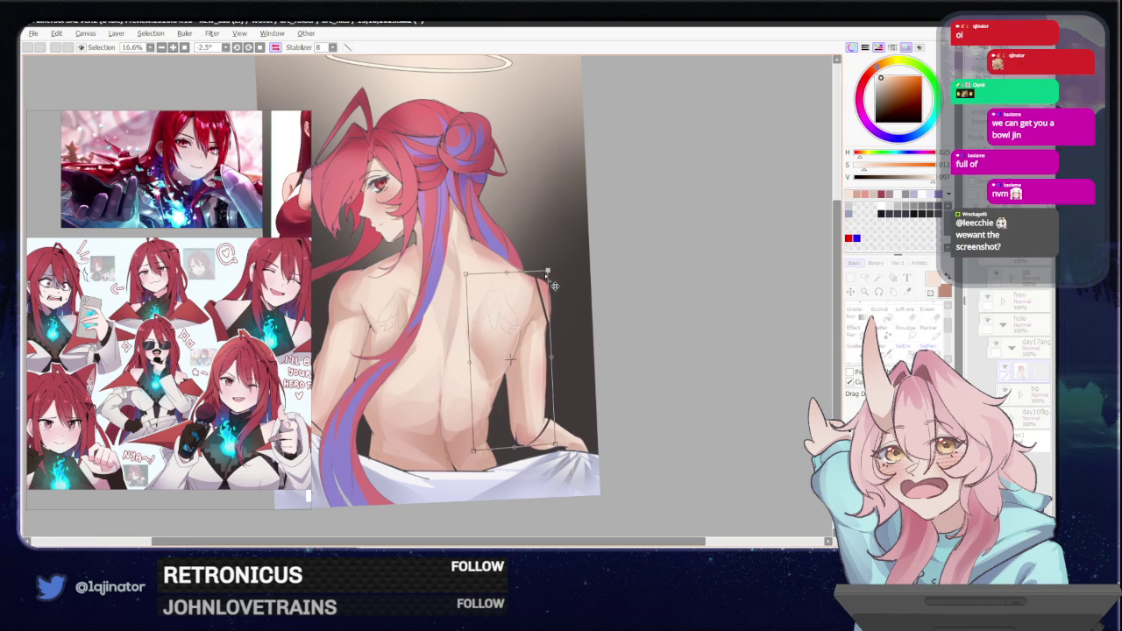
key(Return)
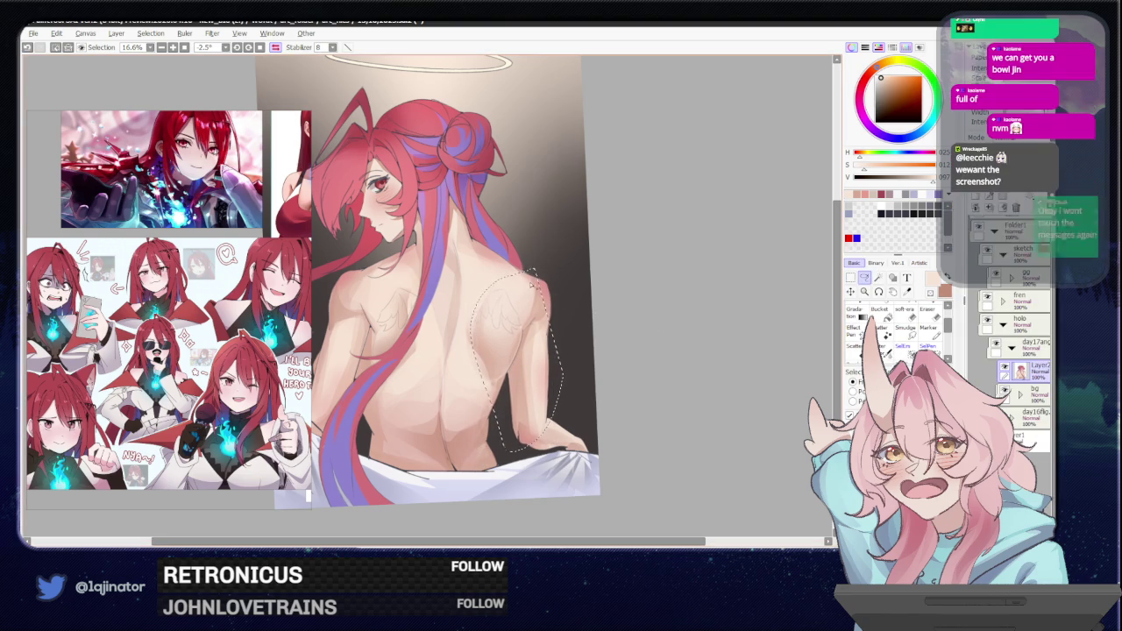
key(ctrl+t)
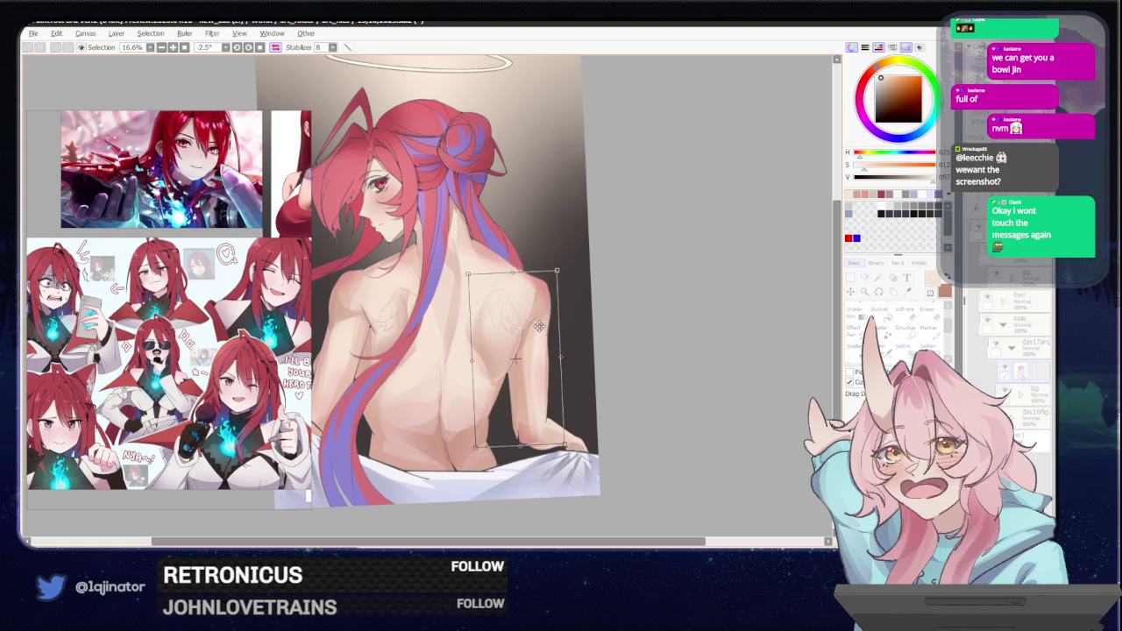
drag(517, 374, 514, 379)
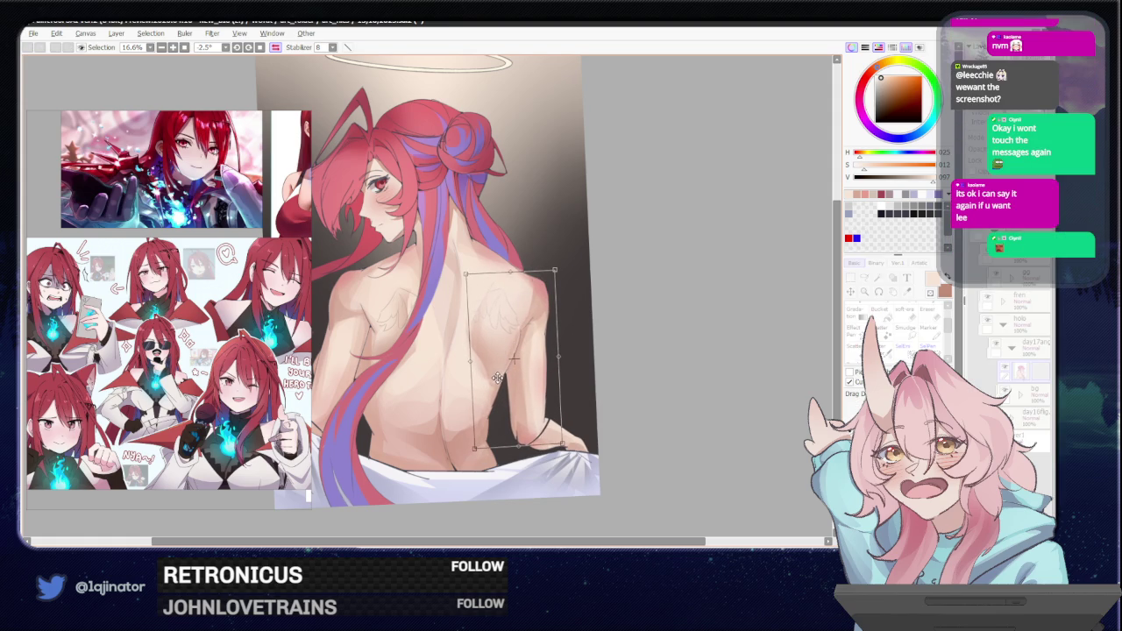
key(Return)
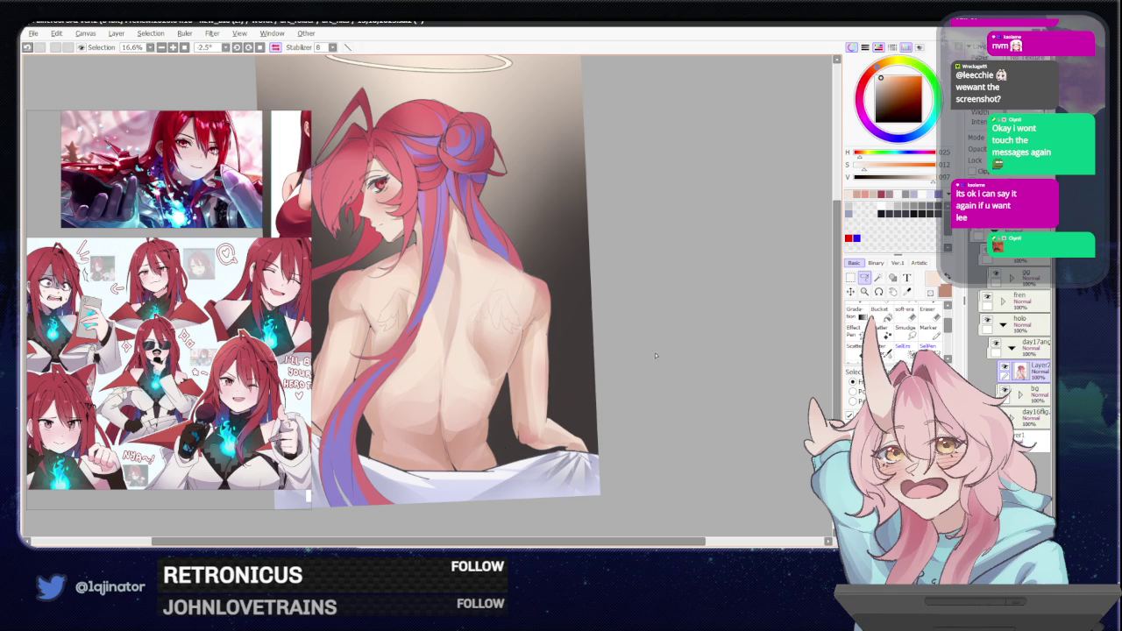
scroll(644, 363, up, 1)
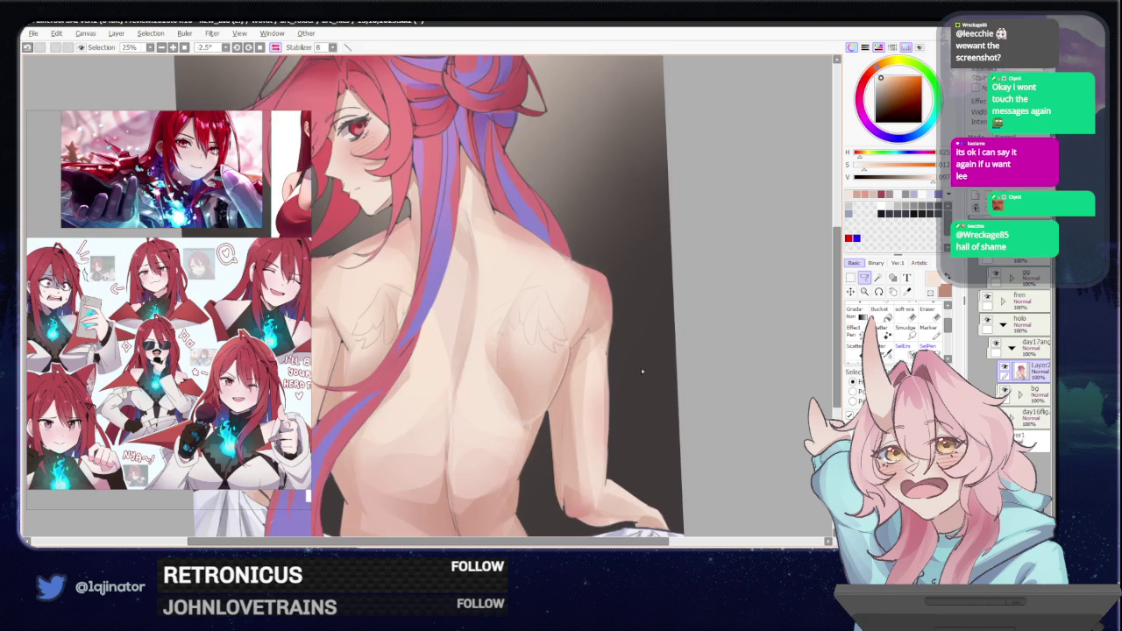
drag(631, 368, 832, 236)
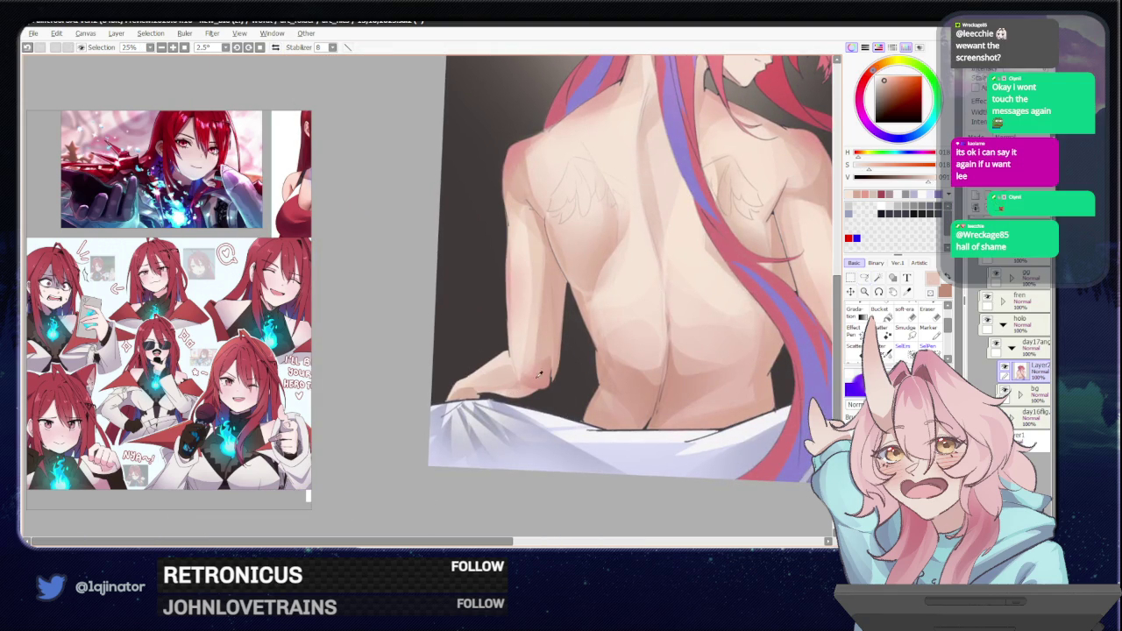
click(865, 277)
mouse_move(535, 395)
mouse_down()
mouse_move(482, 401)
mouse_move(524, 386)
mouse_up()
key(b)
scroll(525, 412, down, 2)
scroll(631, 385, down, 1)
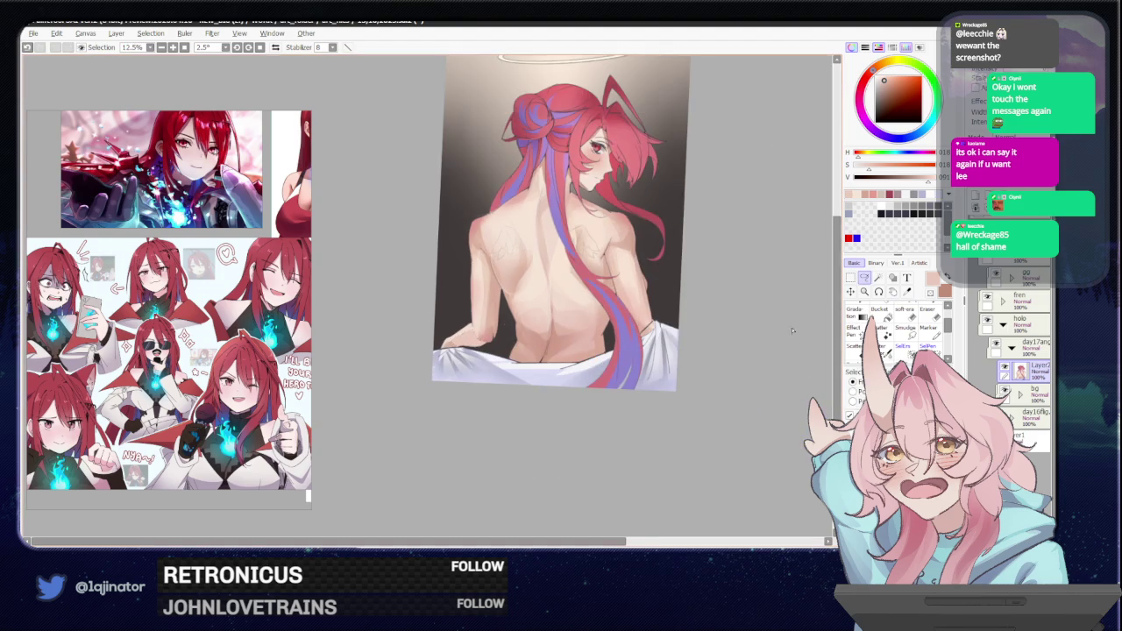
scroll(704, 363, down, 1)
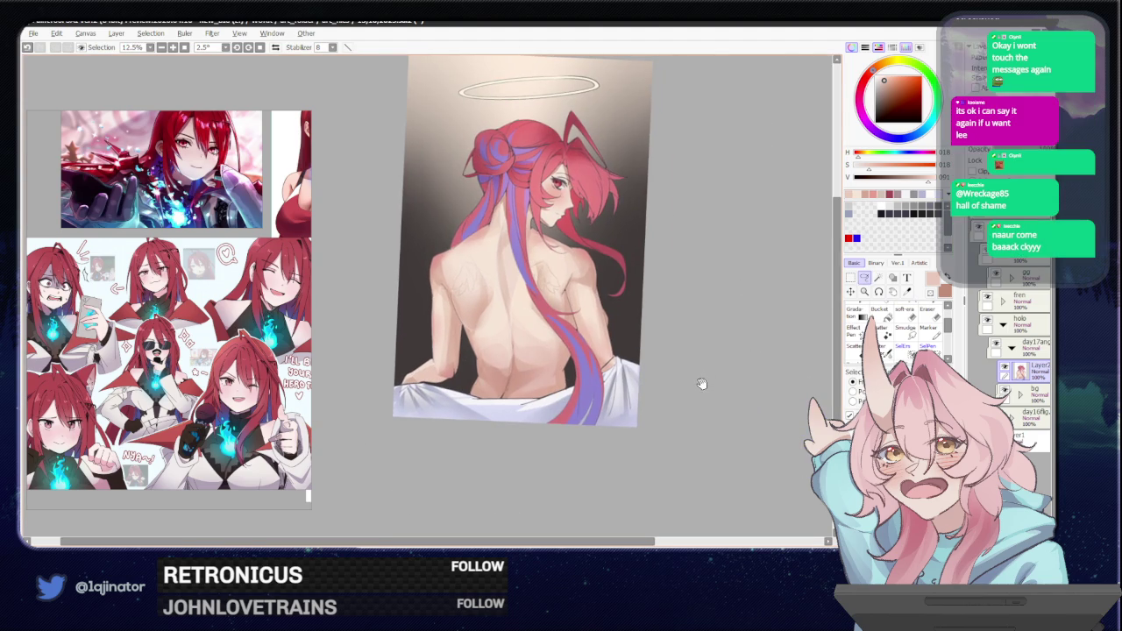
scroll(742, 358, up, 1)
scroll(613, 376, up, 1)
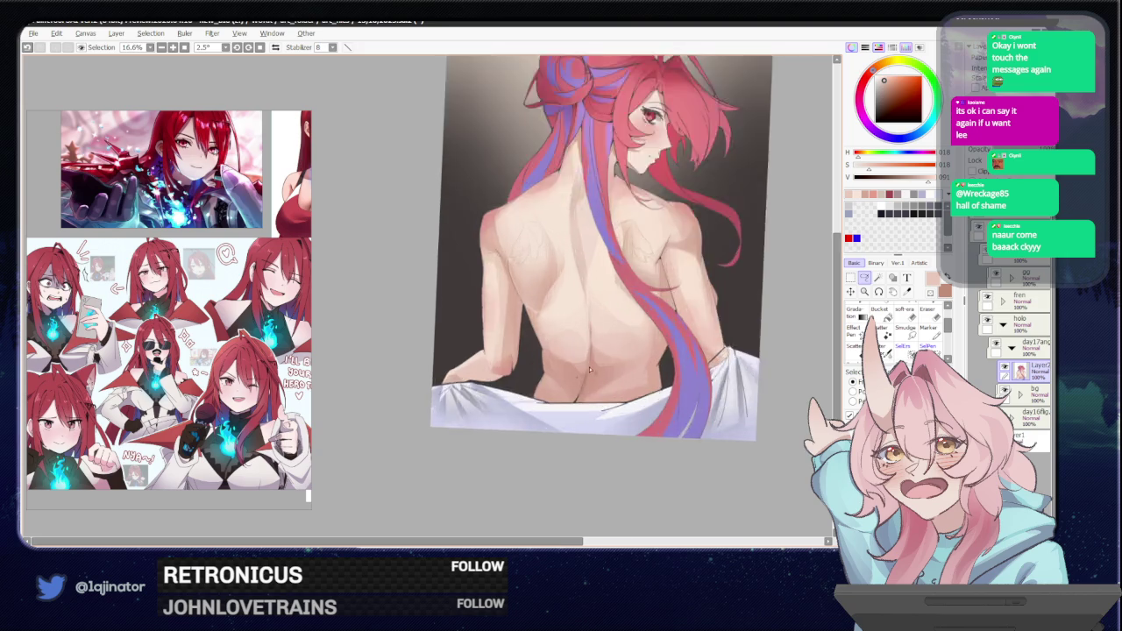
scroll(526, 394, up, 1)
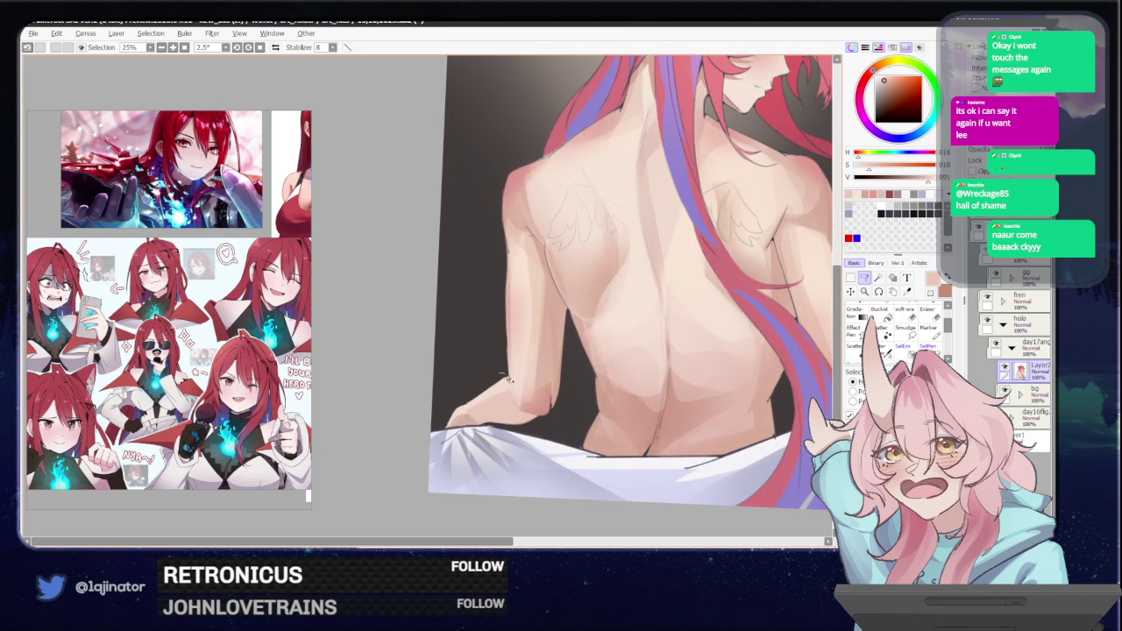
scroll(578, 379, down, 3)
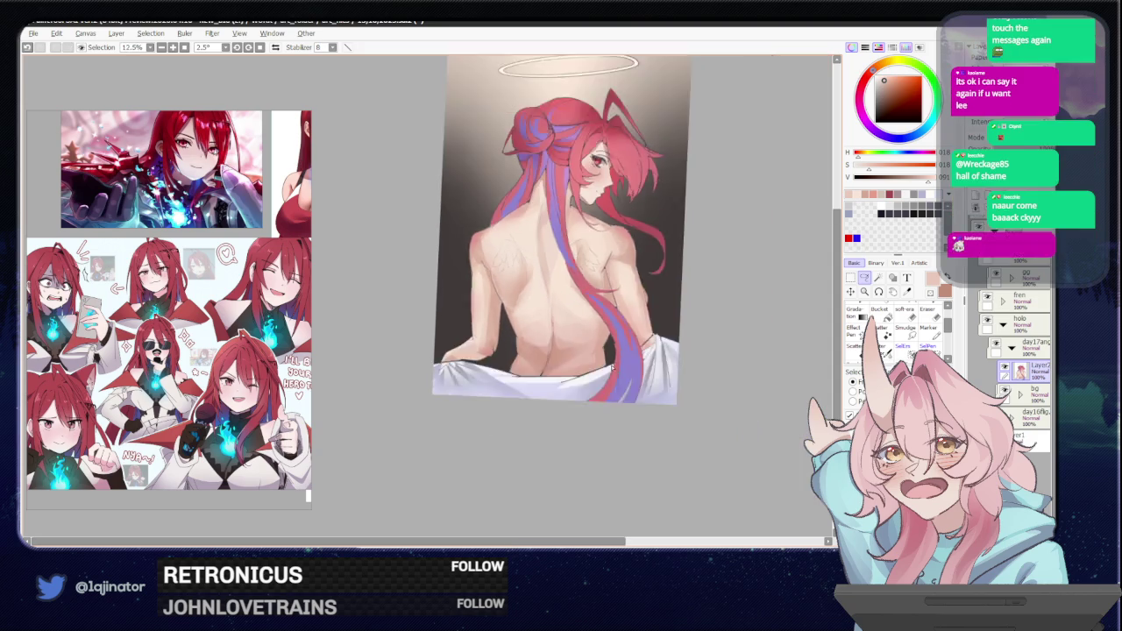
scroll(709, 339, down, 1)
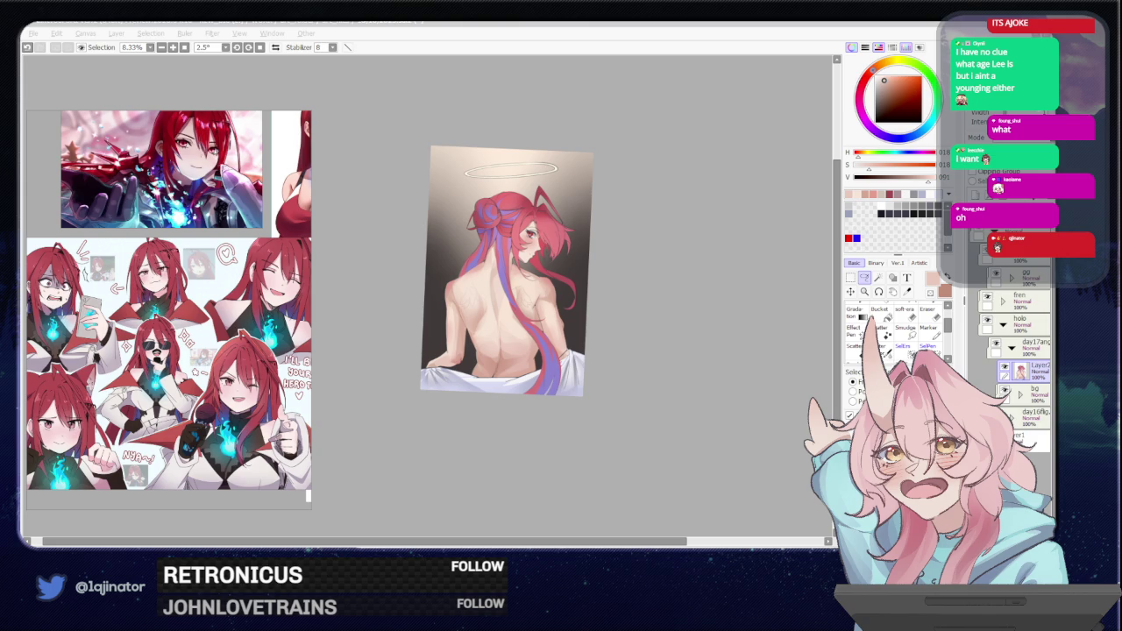
Lasso the left side of the back, shade inside it, and deselect.
click(673, 355)
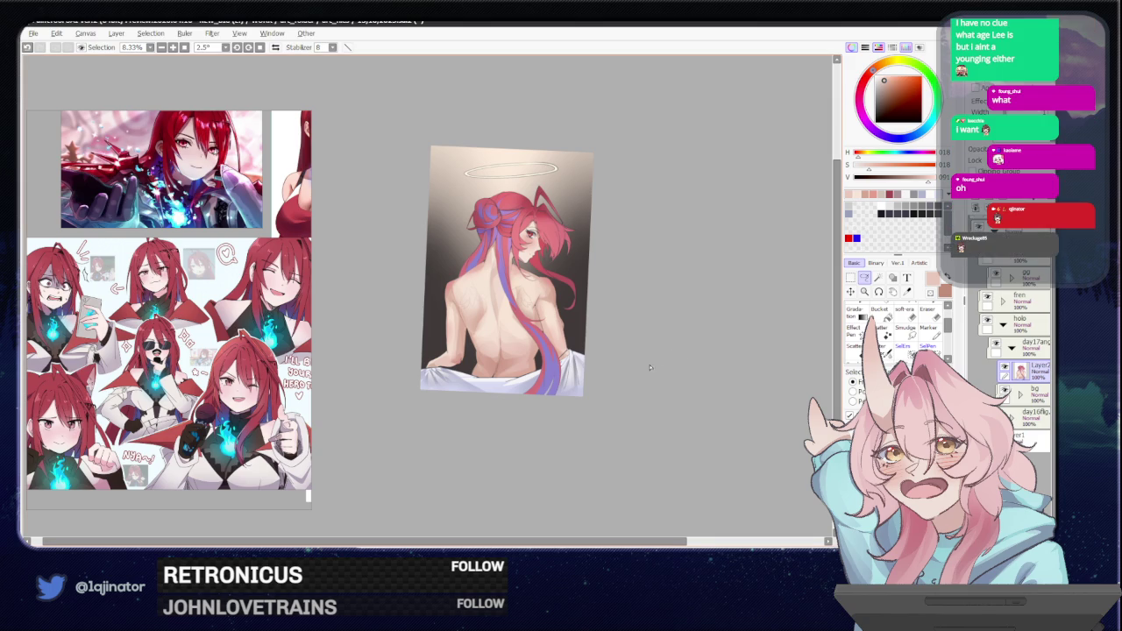
scroll(613, 358, up, 3)
scroll(575, 351, up, 1)
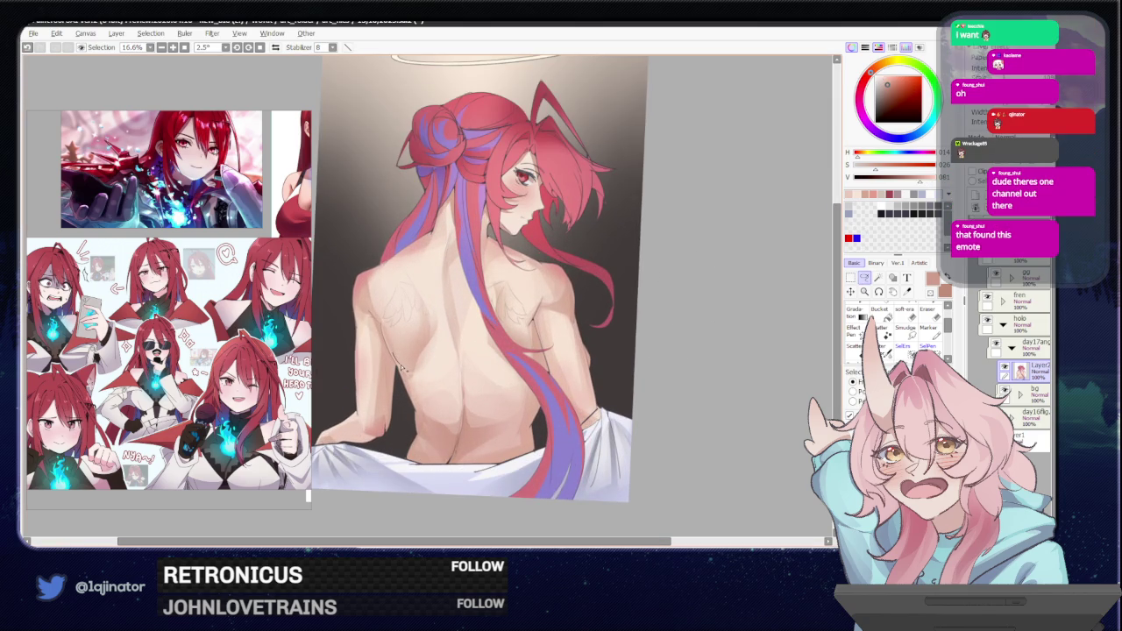
drag(405, 372, 461, 393)
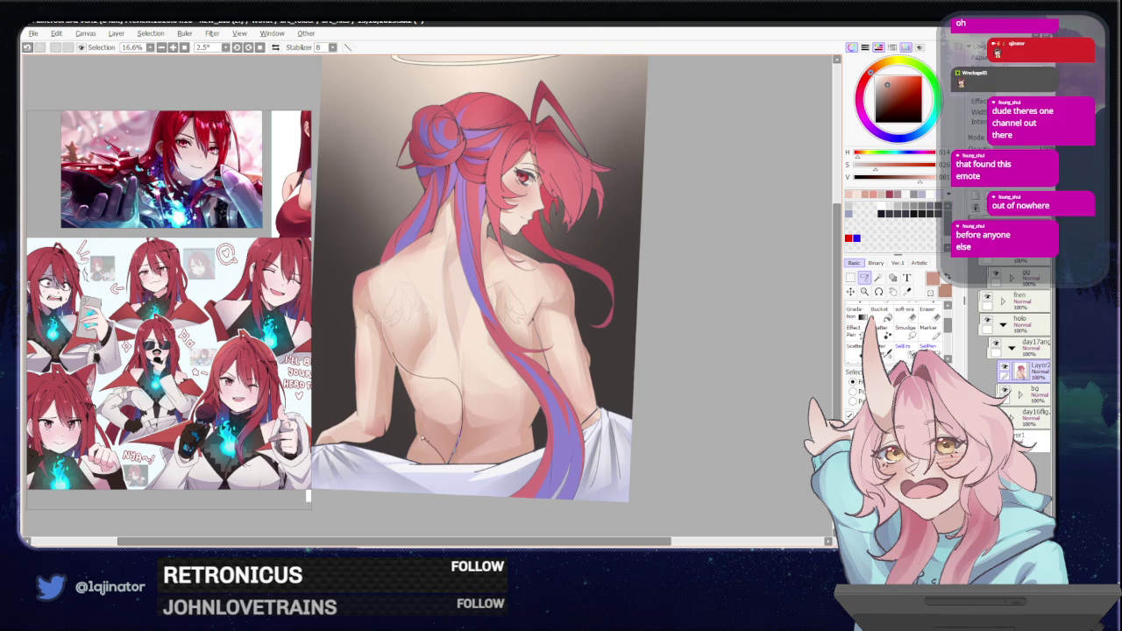
drag(455, 460, 456, 461)
key(b)
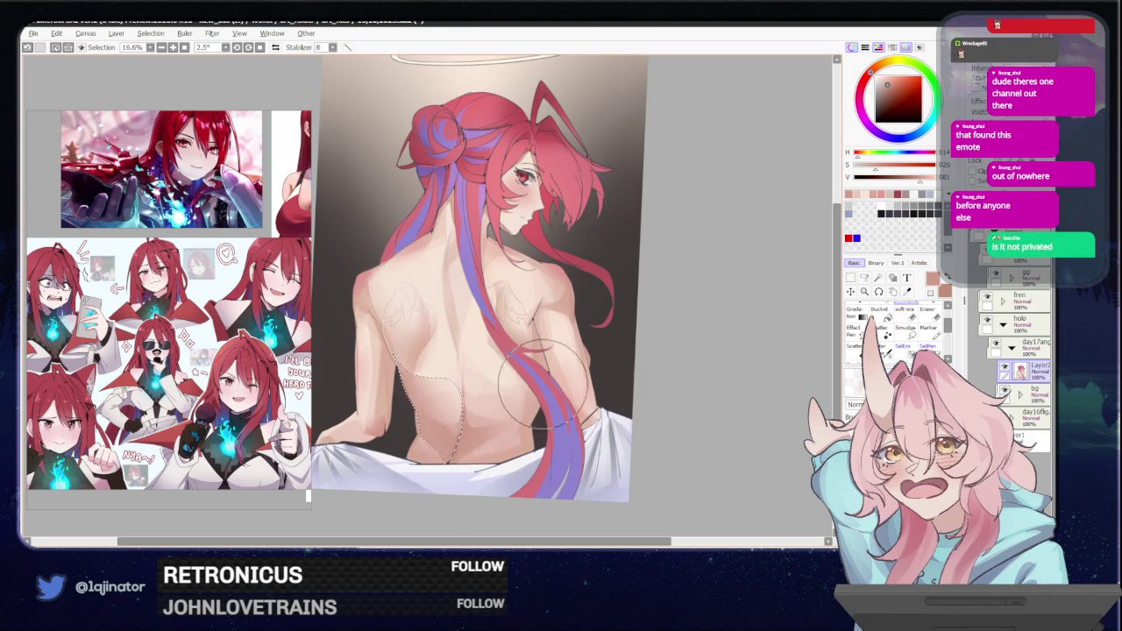
key(ctrl+d)
key(l)
Outline the left shoulder blade, shade inside it, then deselect.
drag(520, 366, 549, 389)
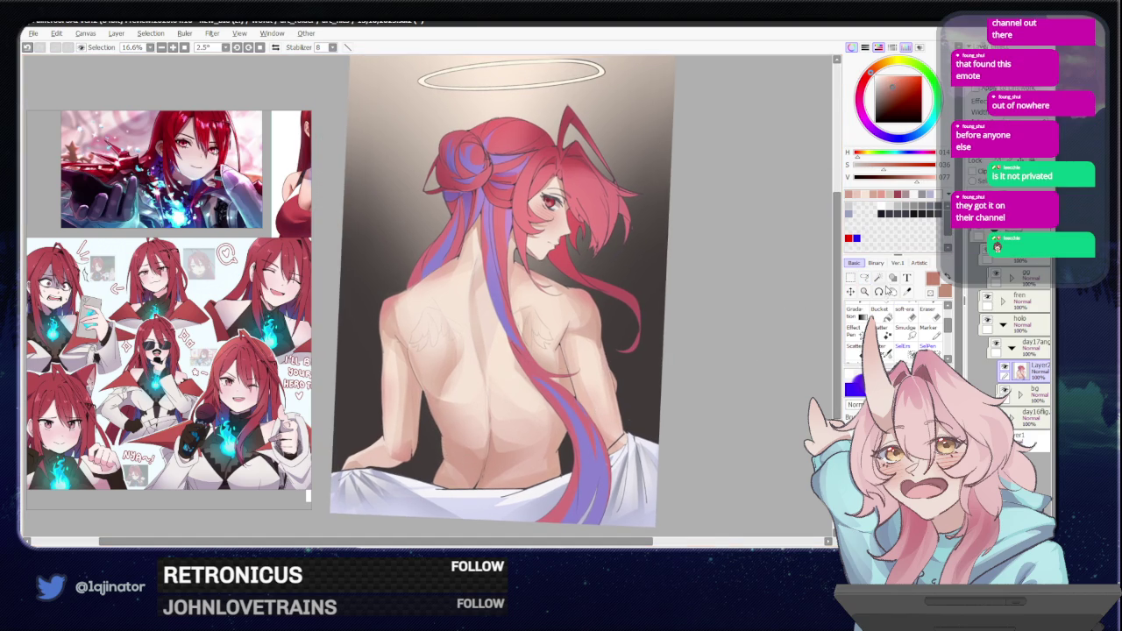
click(864, 278)
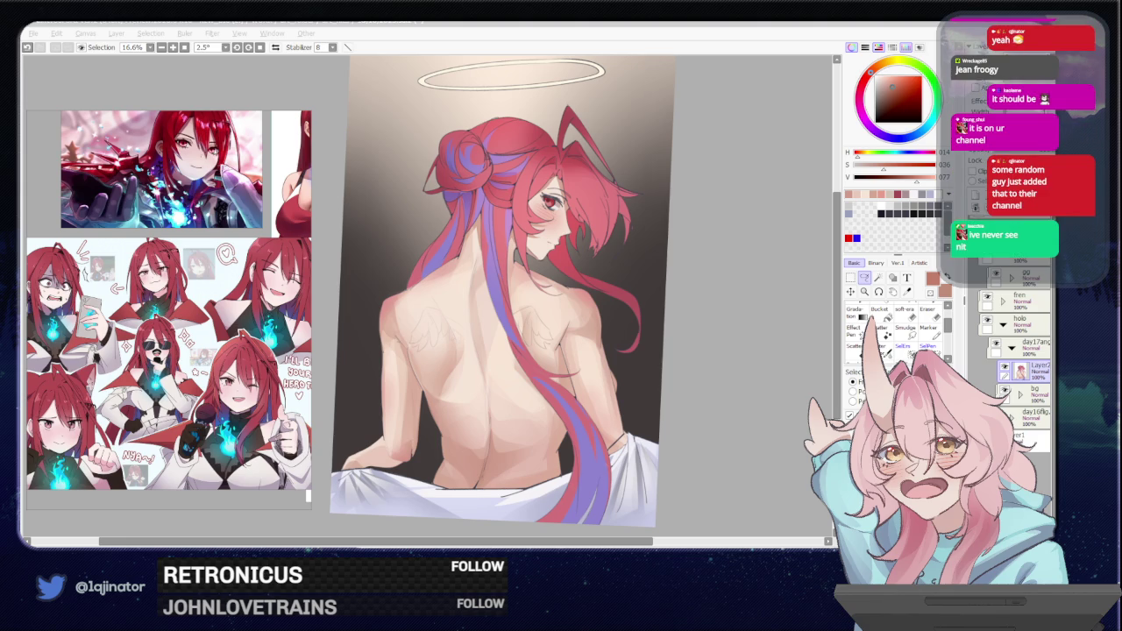
scroll(525, 427, up, 1)
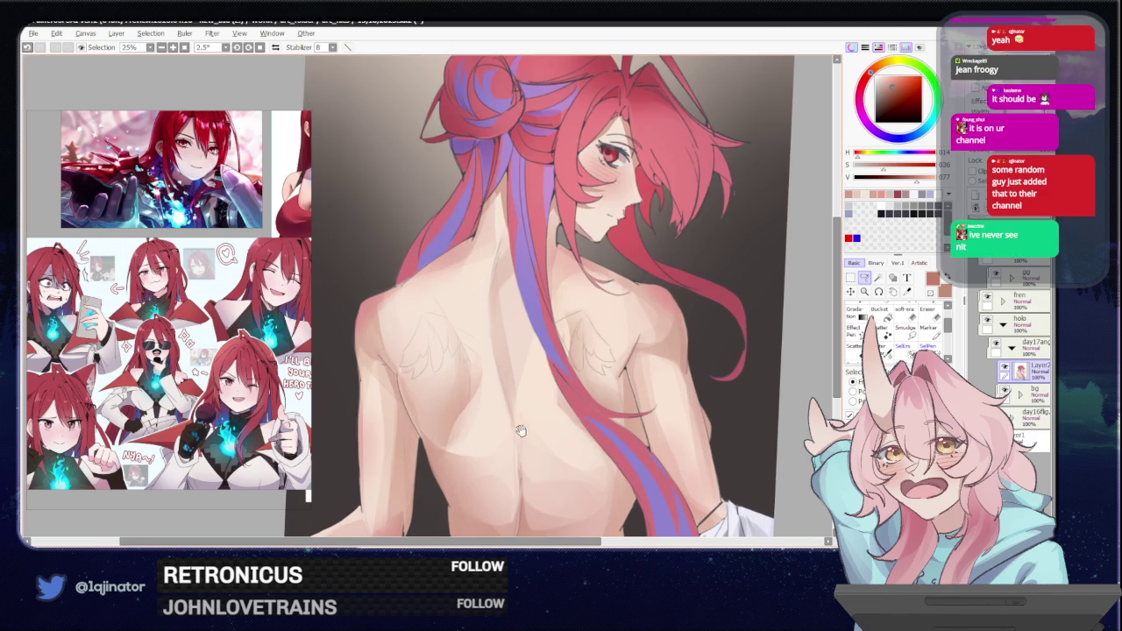
scroll(526, 426, down, 1)
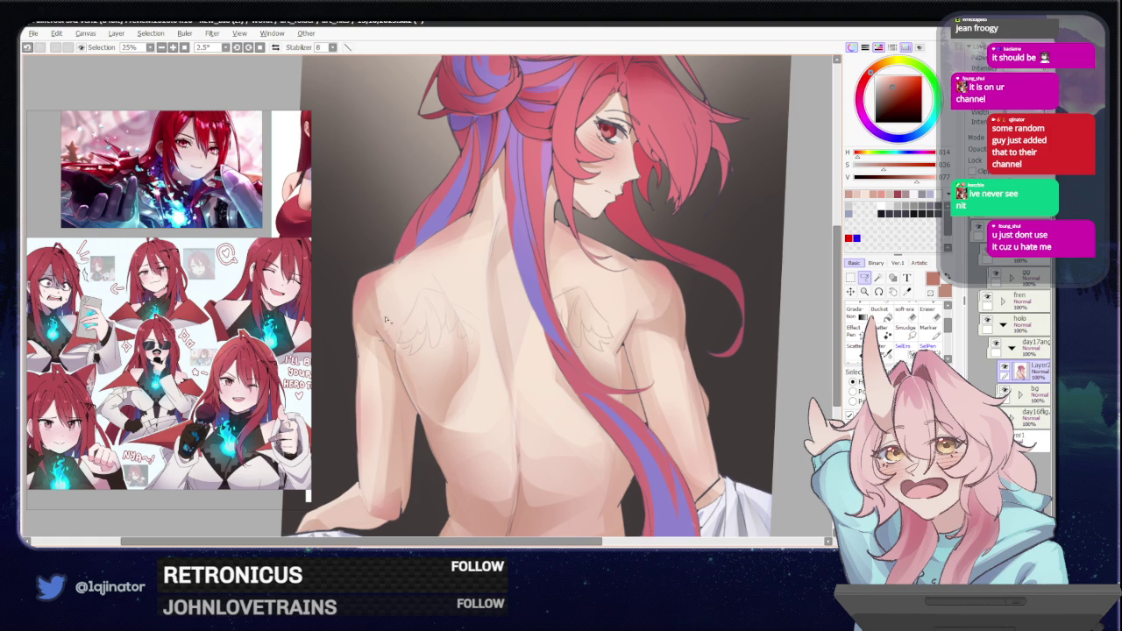
mouse_move(383, 307)
mouse_down()
mouse_move(455, 402)
mouse_move(458, 318)
mouse_move(425, 363)
mouse_up()
key(b)
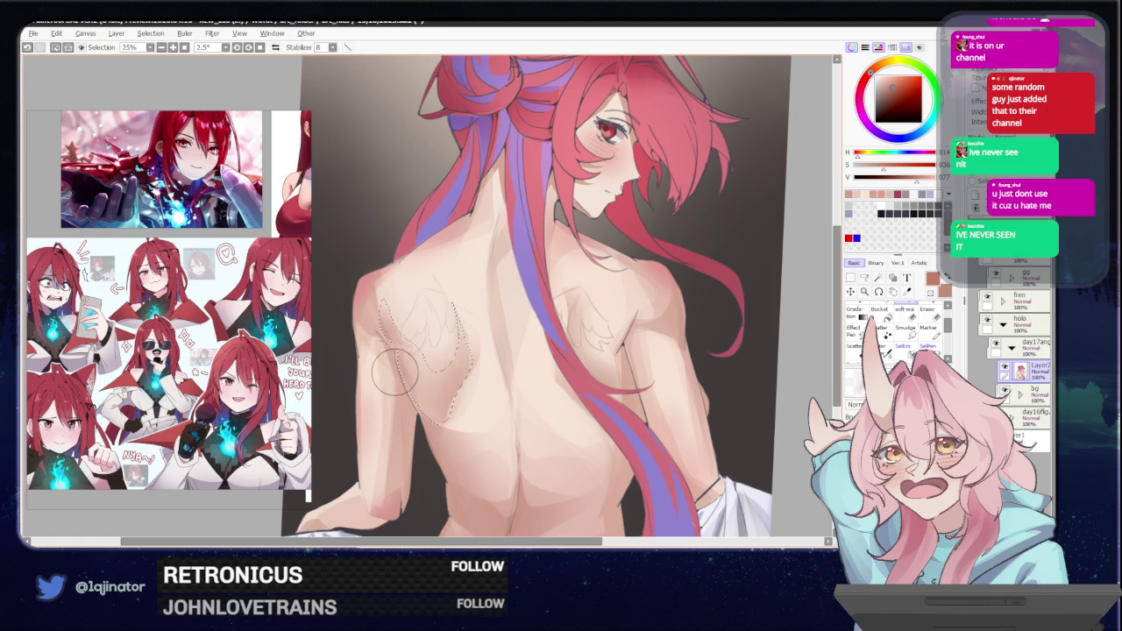
scroll(561, 351, down, 1)
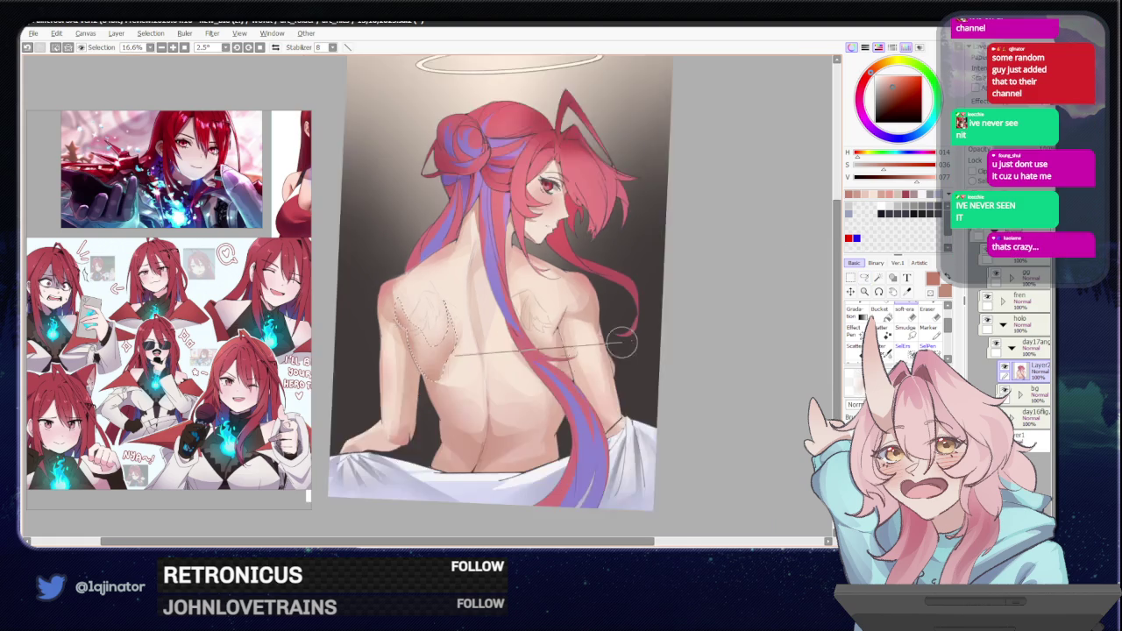
key(ctrl+d)
click(864, 277)
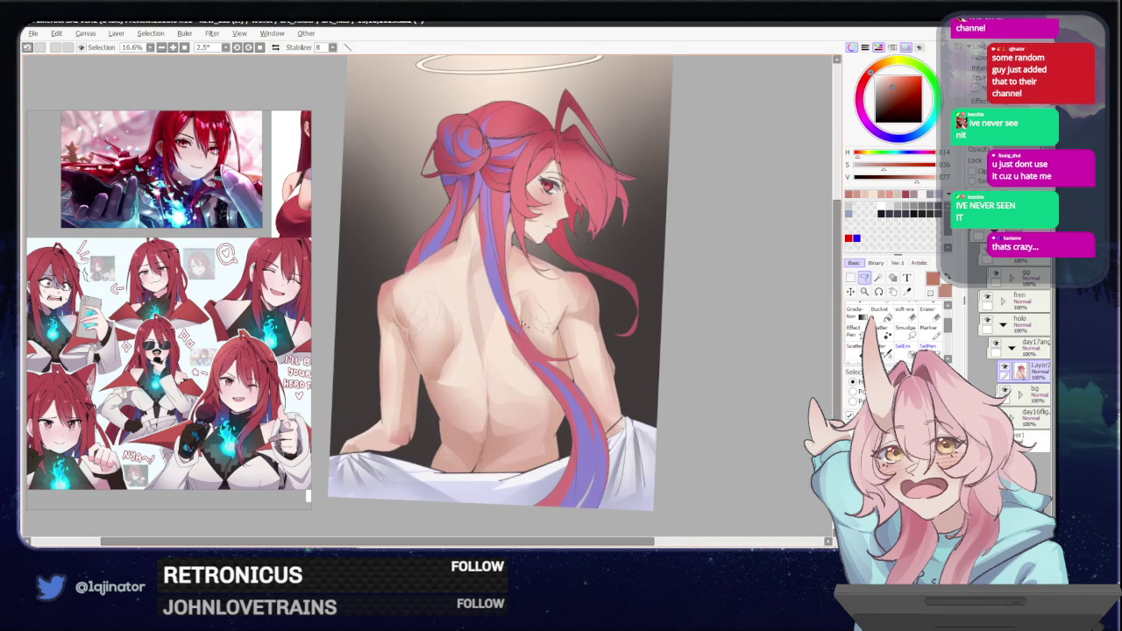
scroll(530, 333, down, 2)
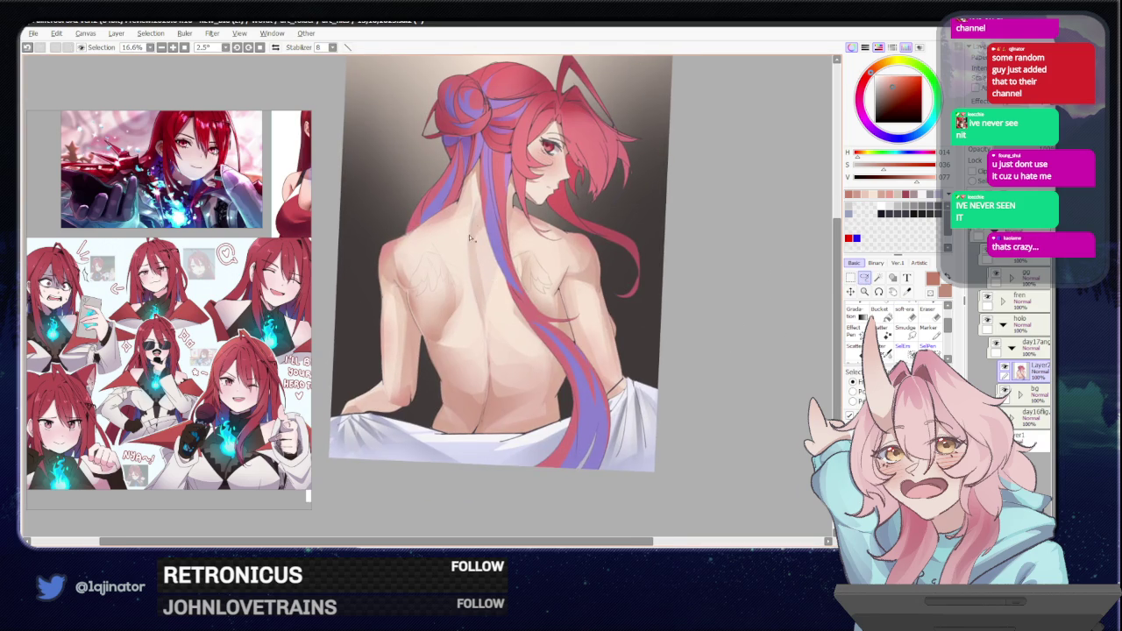
Lasso and shade the spine groove in two passes, deselecting after each.
mouse_move(477, 200)
mouse_down()
mouse_move(478, 243)
mouse_move(480, 211)
mouse_up()
key(b)
click(863, 278)
key(ctrl+d)
mouse_move(490, 364)
mouse_down()
mouse_move(475, 298)
mouse_move(474, 403)
mouse_up()
key(b)
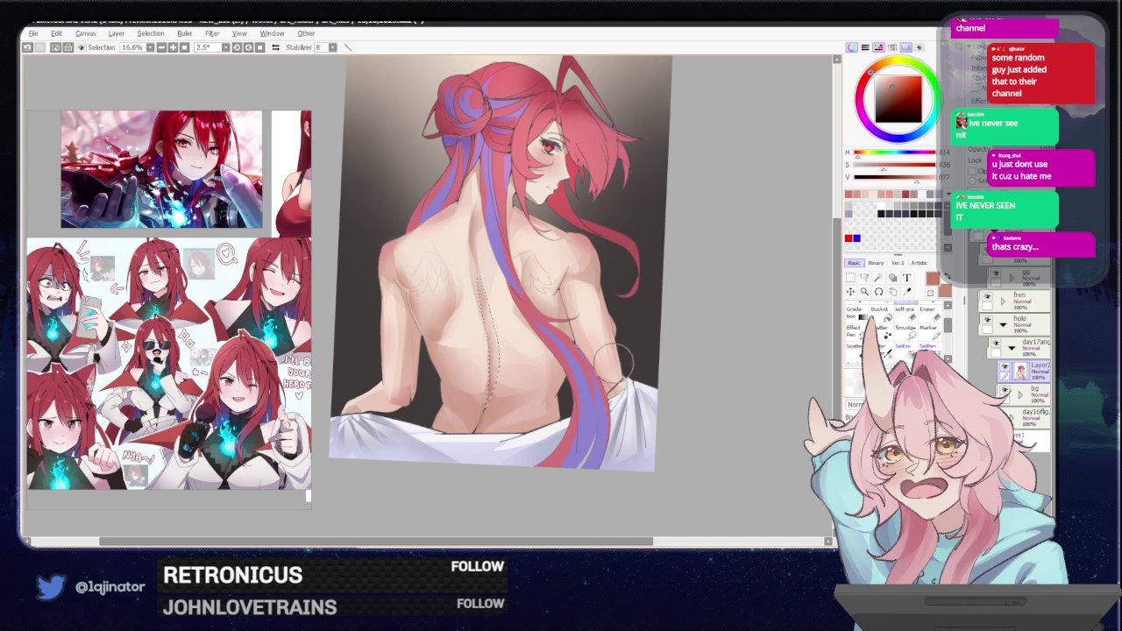
click(864, 278)
key(ctrl+d)
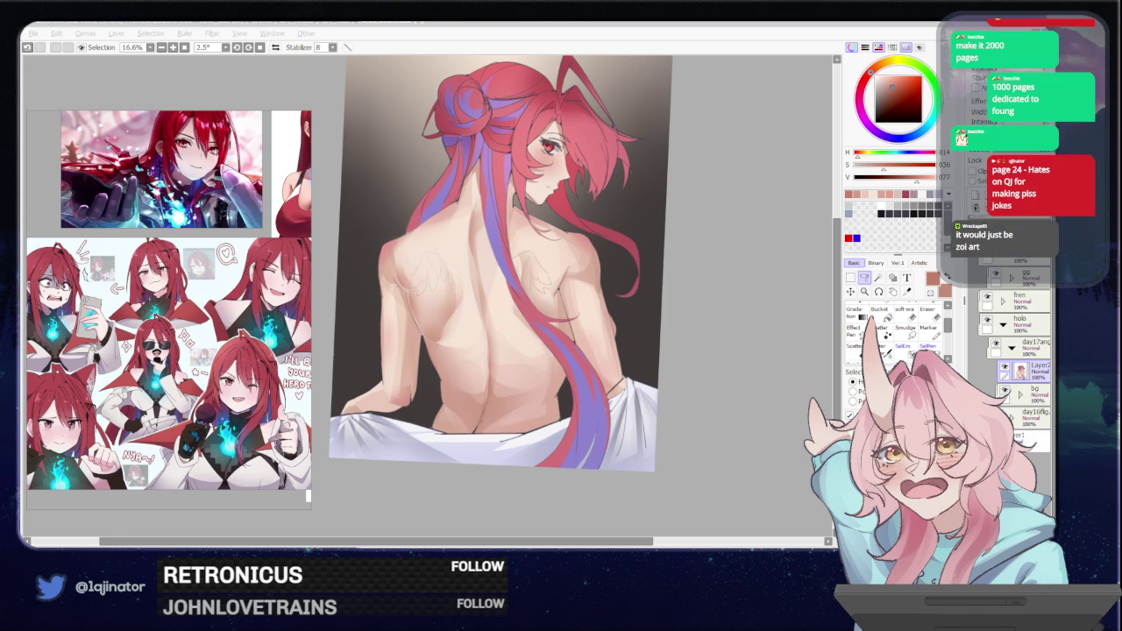
click(809, 327)
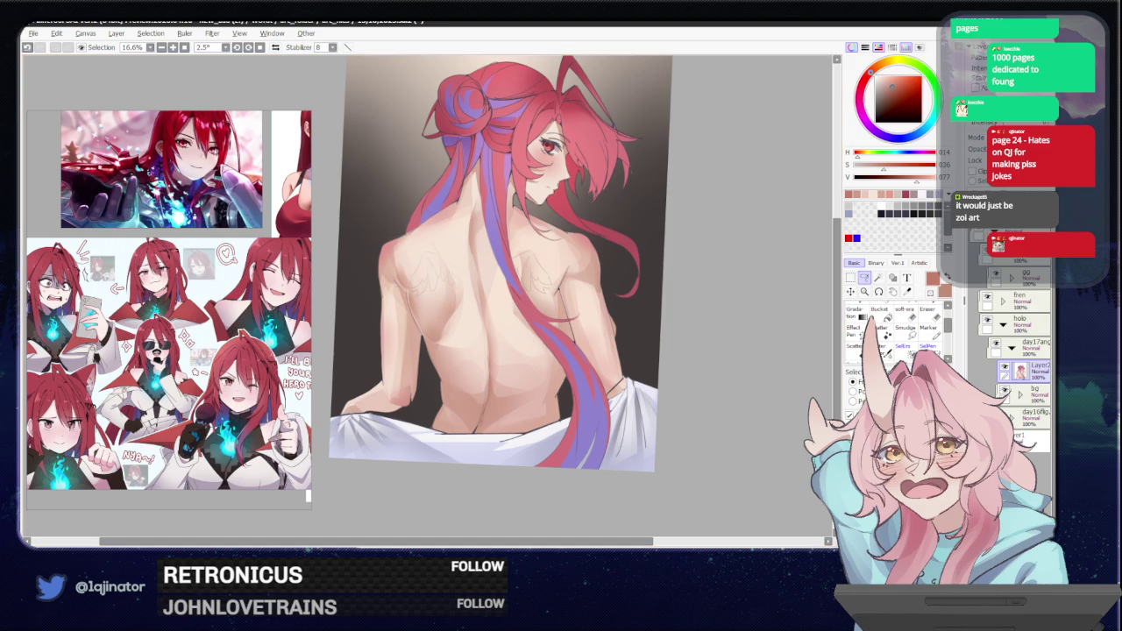
key(alt+Tab)
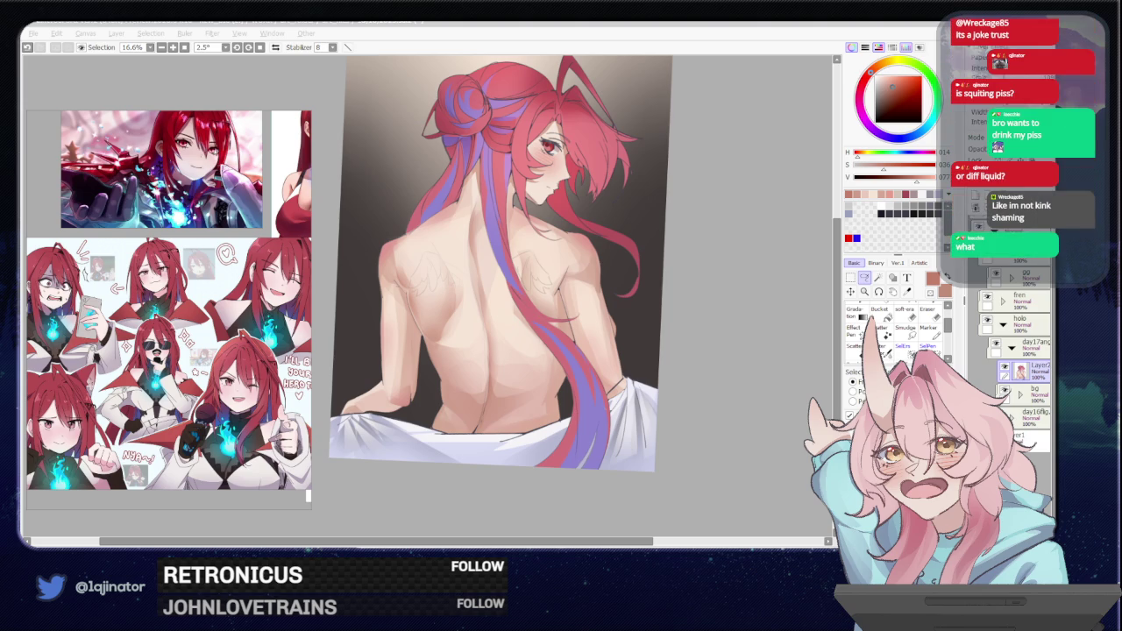
drag(724, 367, 671, 405)
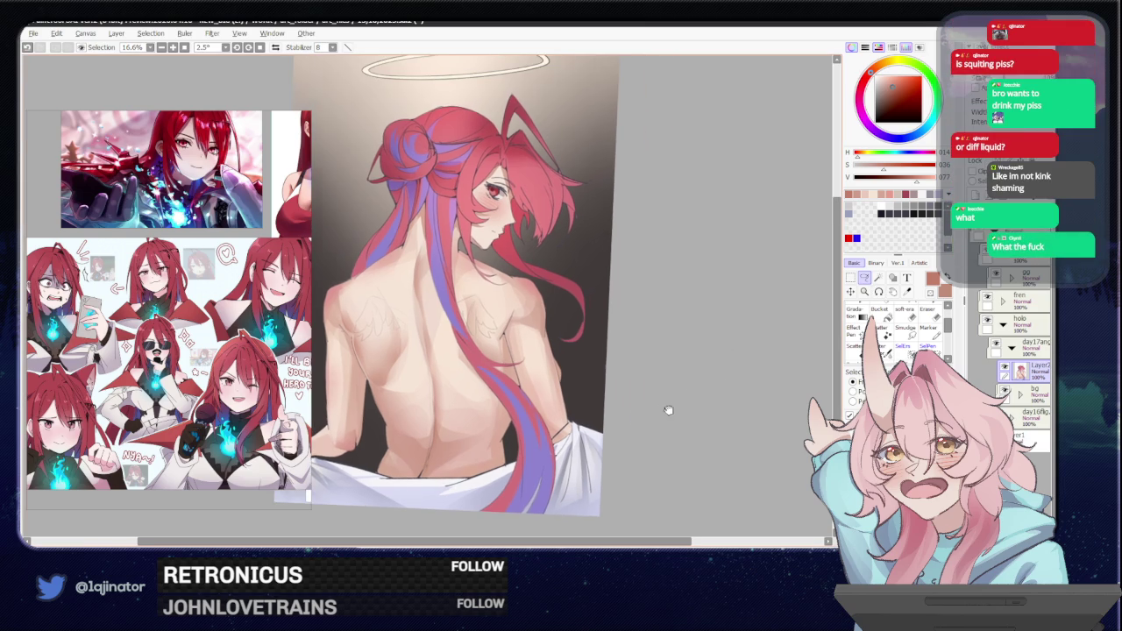
Zoom in on the back, eyedrop a light skin tone, and lasso the upper-left shoulder blade.
drag(529, 419, 577, 402)
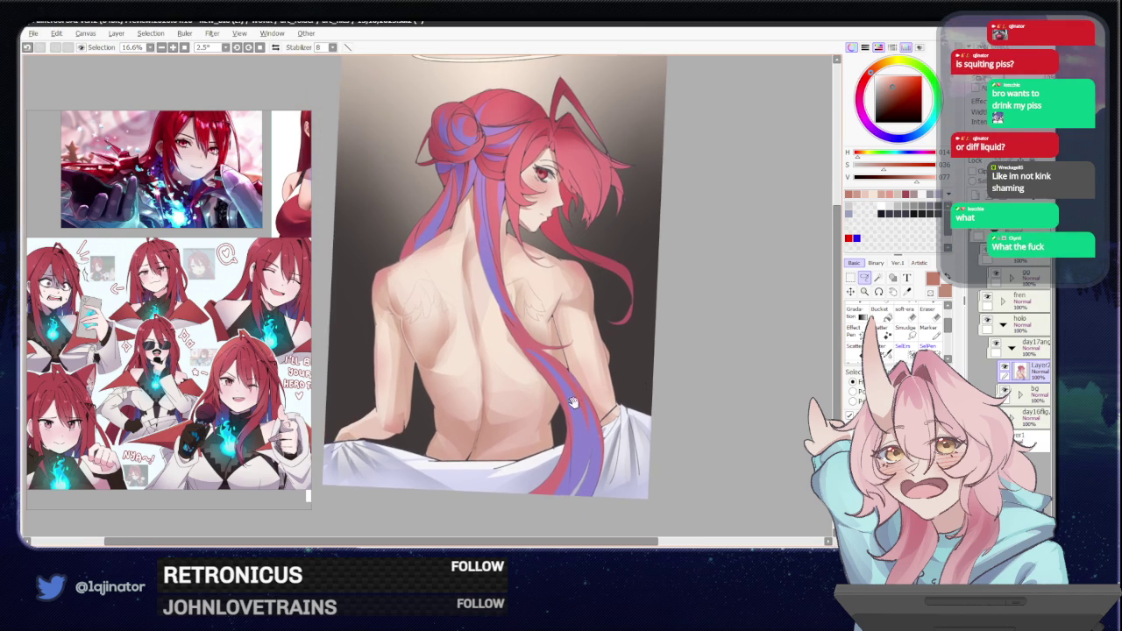
scroll(535, 448, up, 1)
mouse_move(535, 449)
mouse_down()
mouse_move(539, 405)
mouse_move(478, 408)
mouse_move(523, 400)
mouse_move(533, 377)
mouse_up()
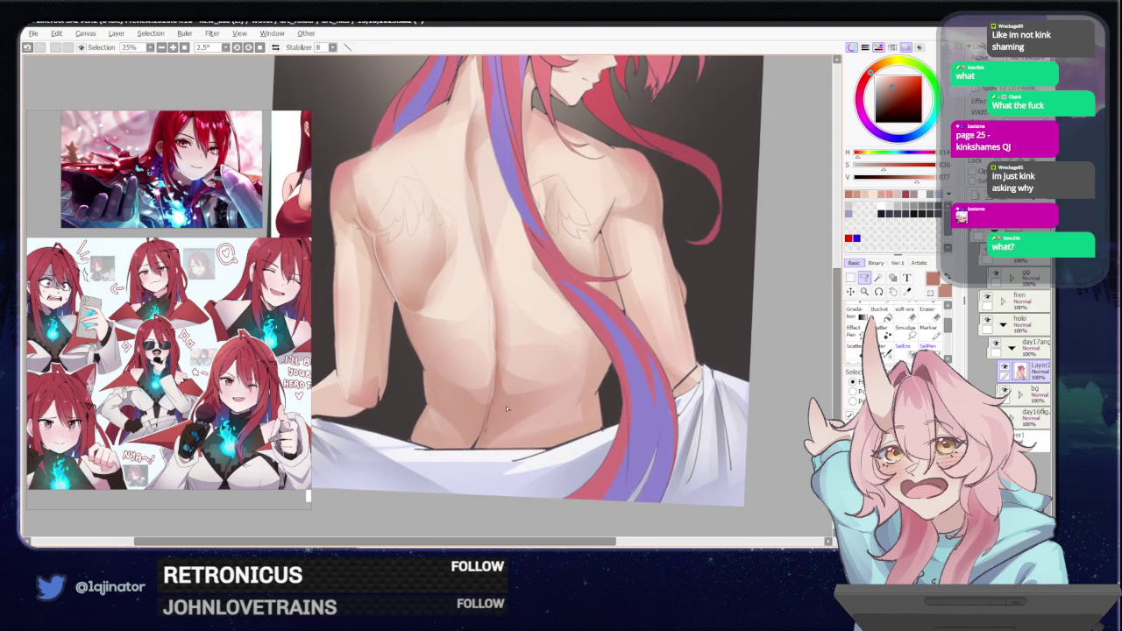
key(b)
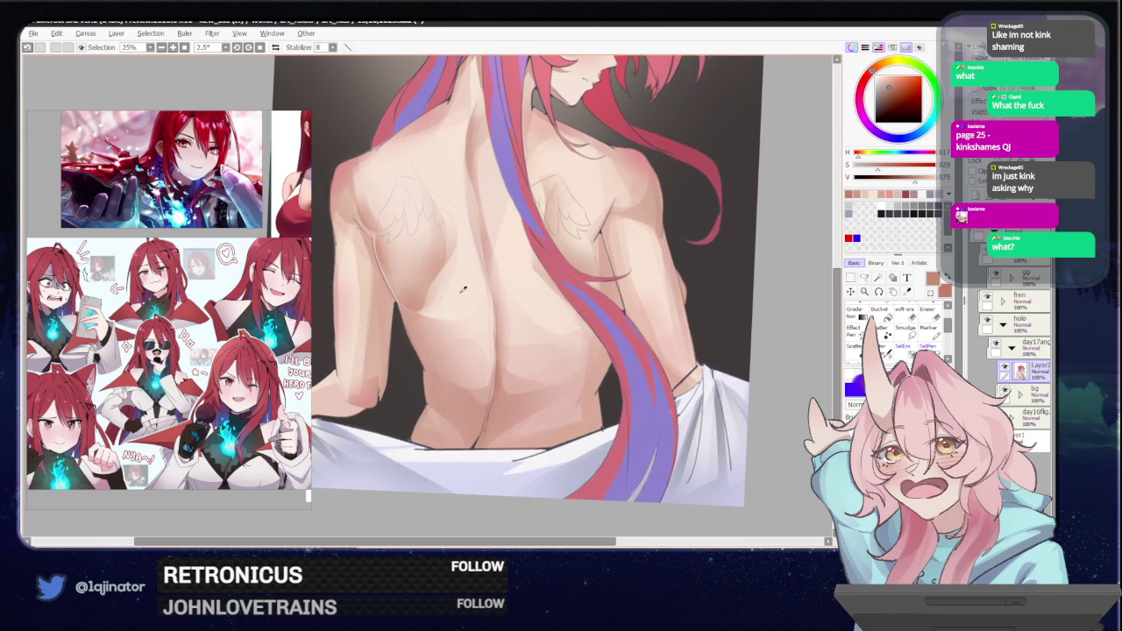
alt+click(464, 292)
drag(474, 322, 532, 406)
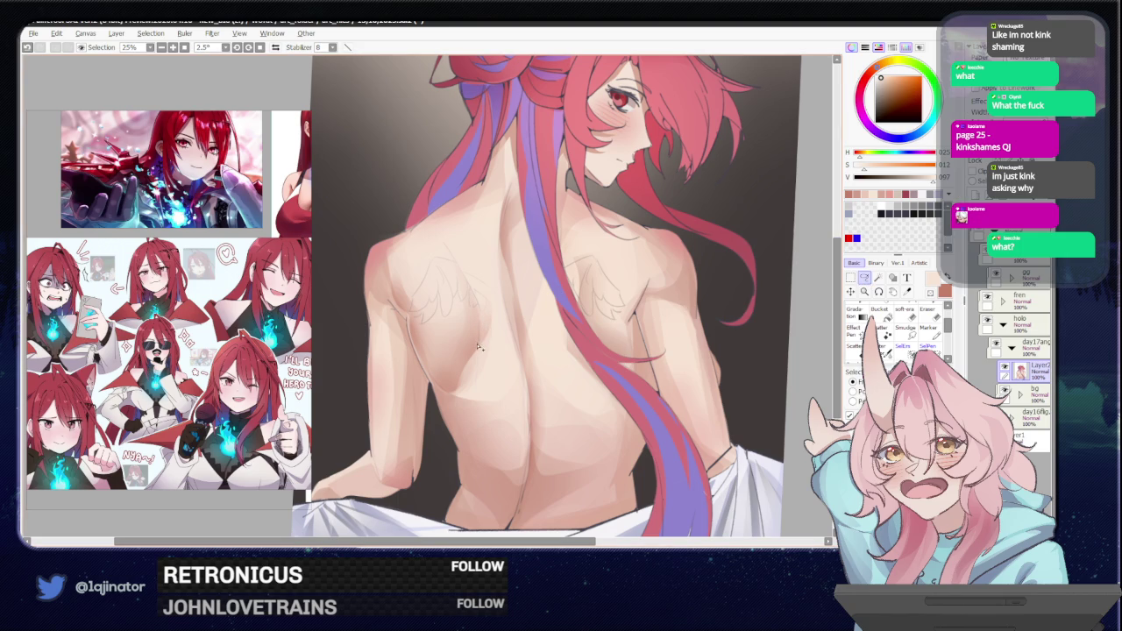
drag(481, 280, 407, 216)
drag(404, 267, 466, 327)
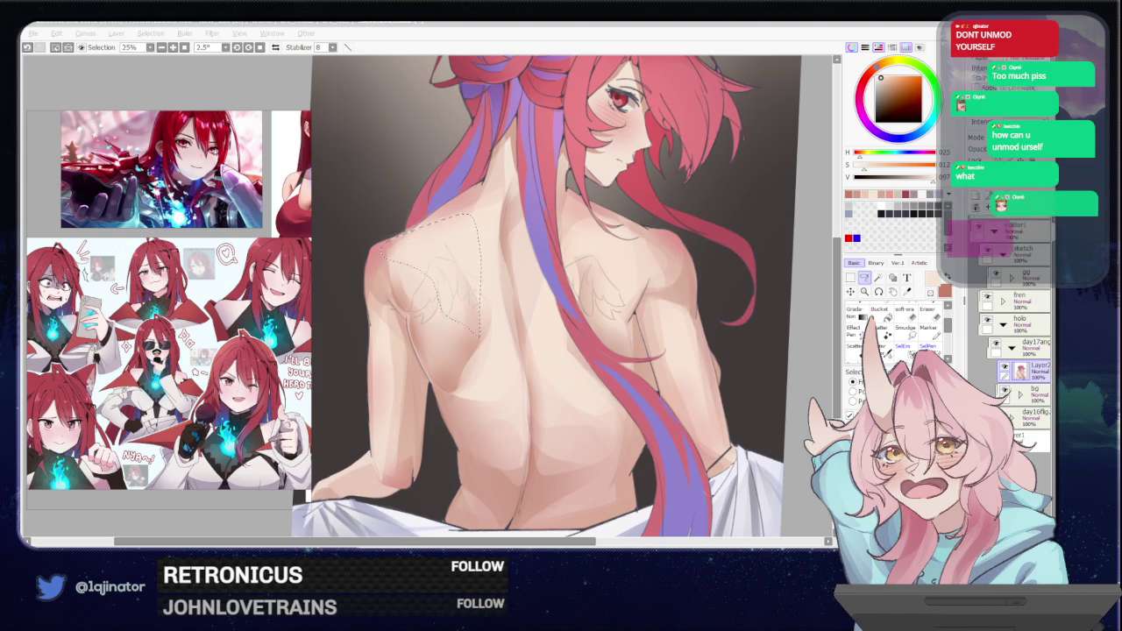
key(alt+Tab)
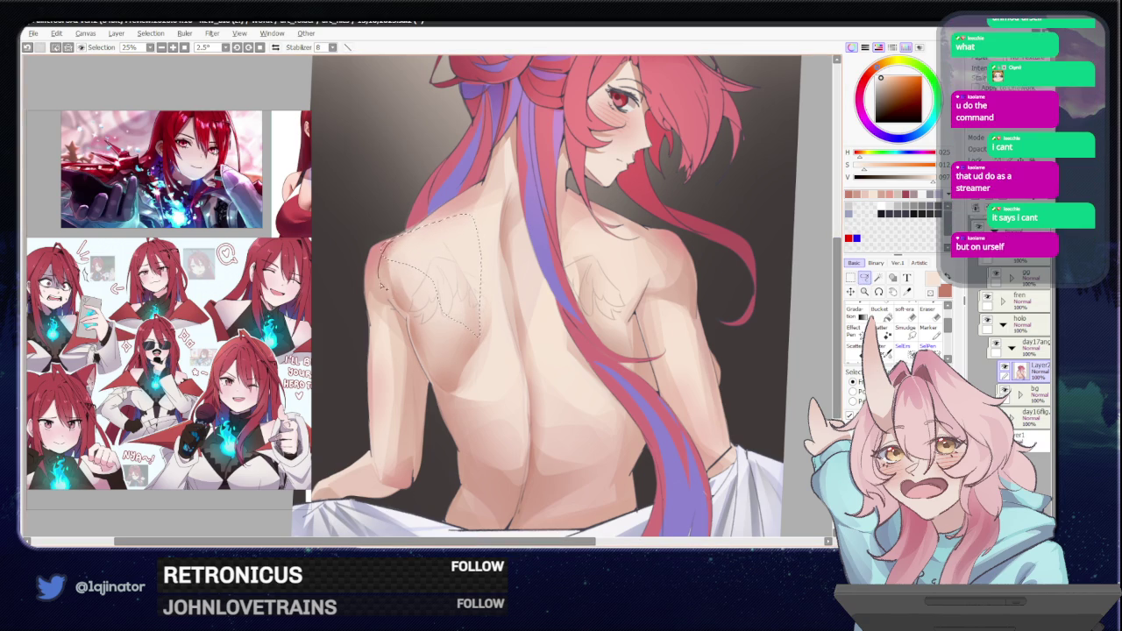
Eyedrop a darker skin tone and shade the left shoulder blade and upper back near the neck.
alt+click(376, 255)
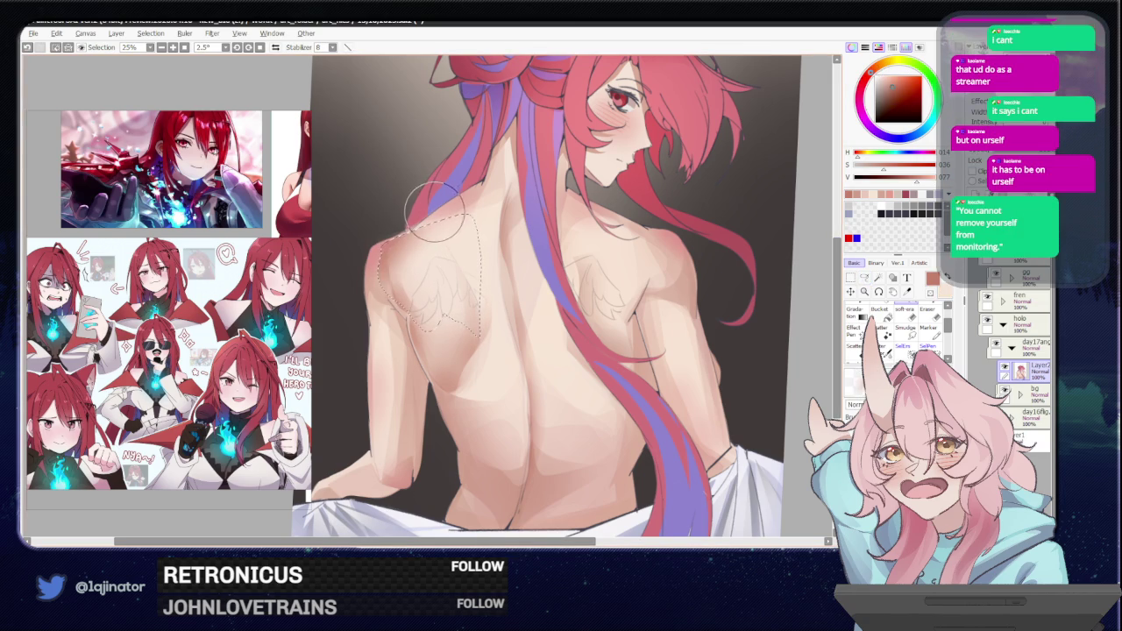
drag(443, 218, 482, 249)
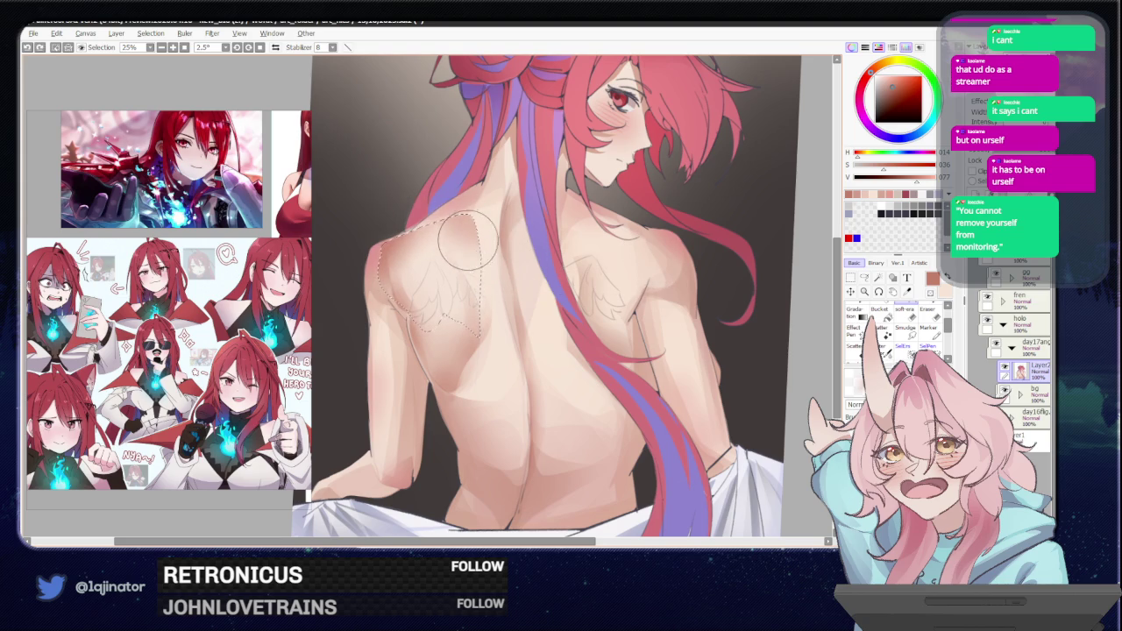
key(minus)
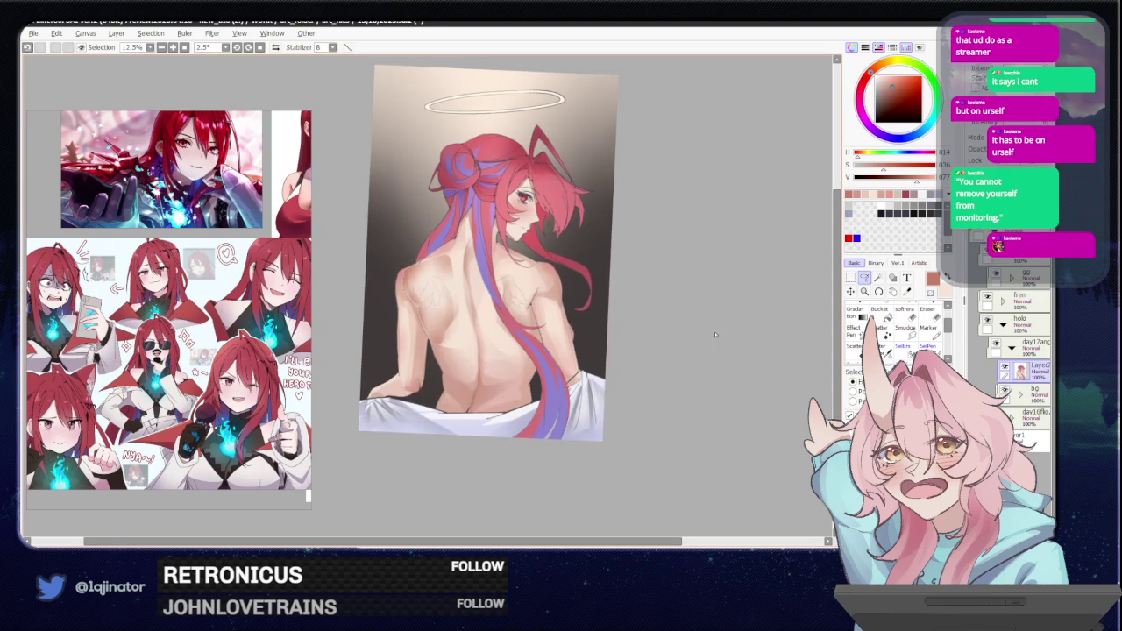
key(plus)
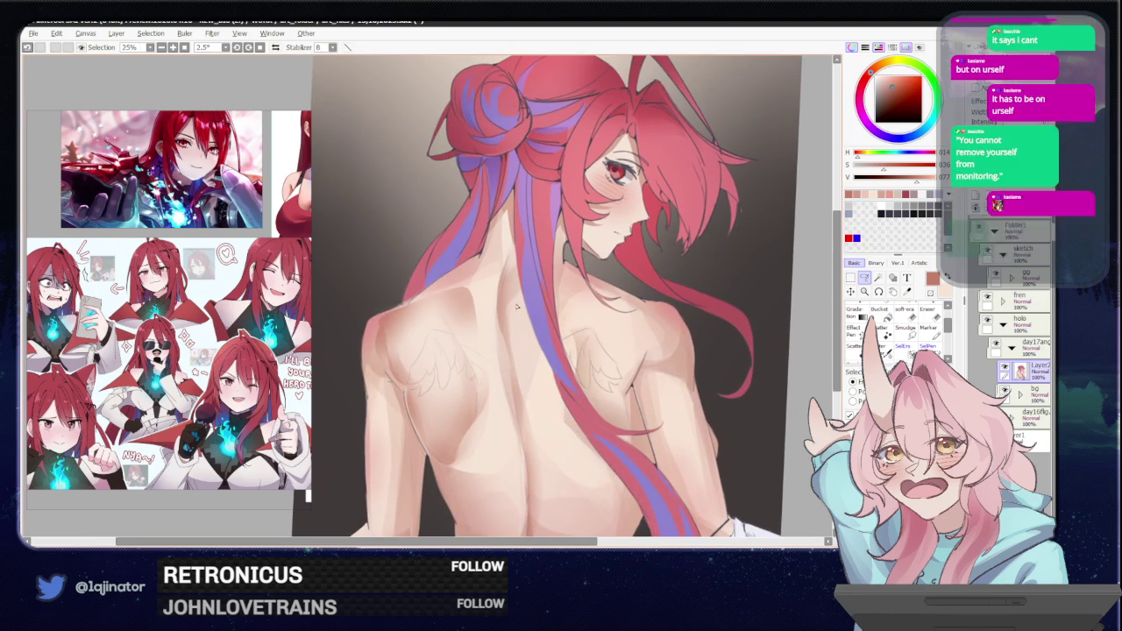
mouse_move(442, 293)
mouse_down()
mouse_move(506, 248)
mouse_move(497, 311)
mouse_up()
key(b)
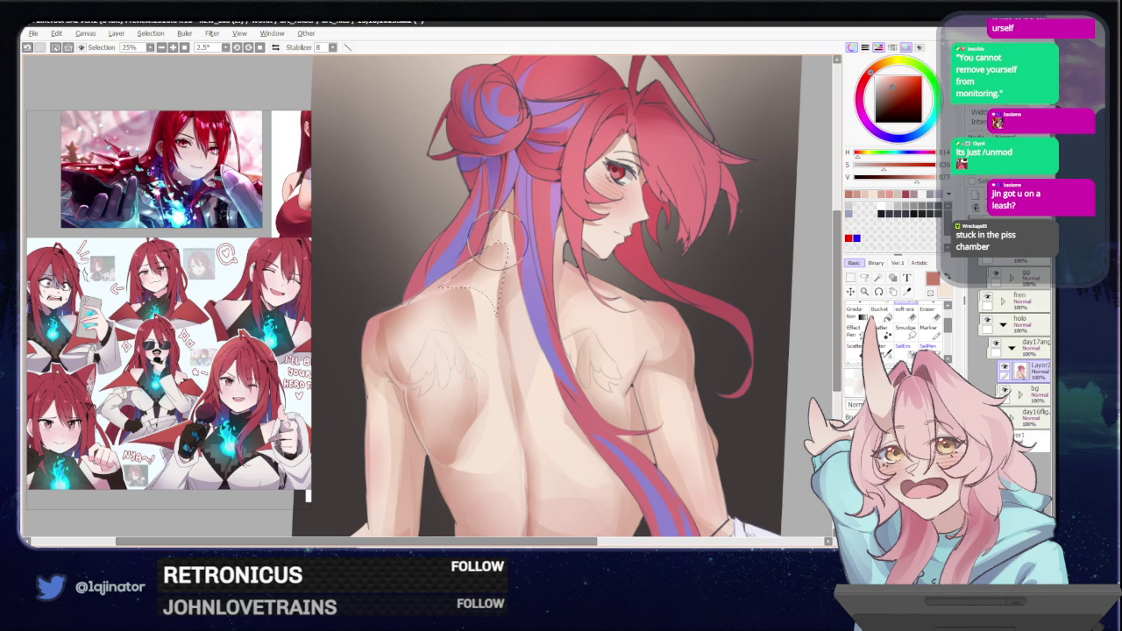
key(minus)
key(minus)
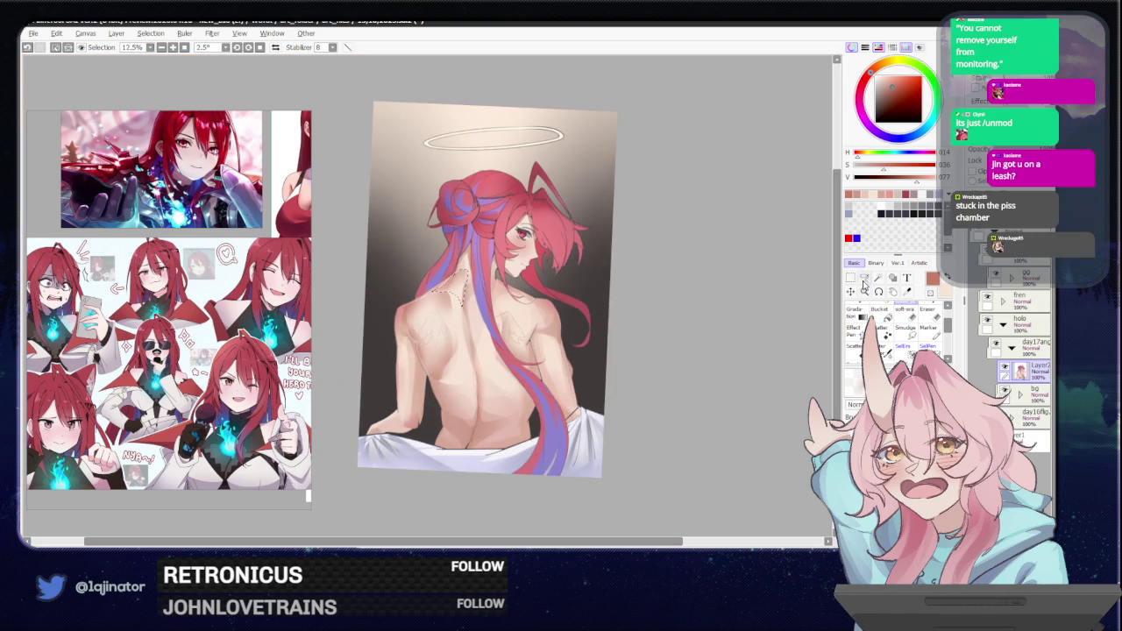
key(plus)
drag(563, 380, 495, 378)
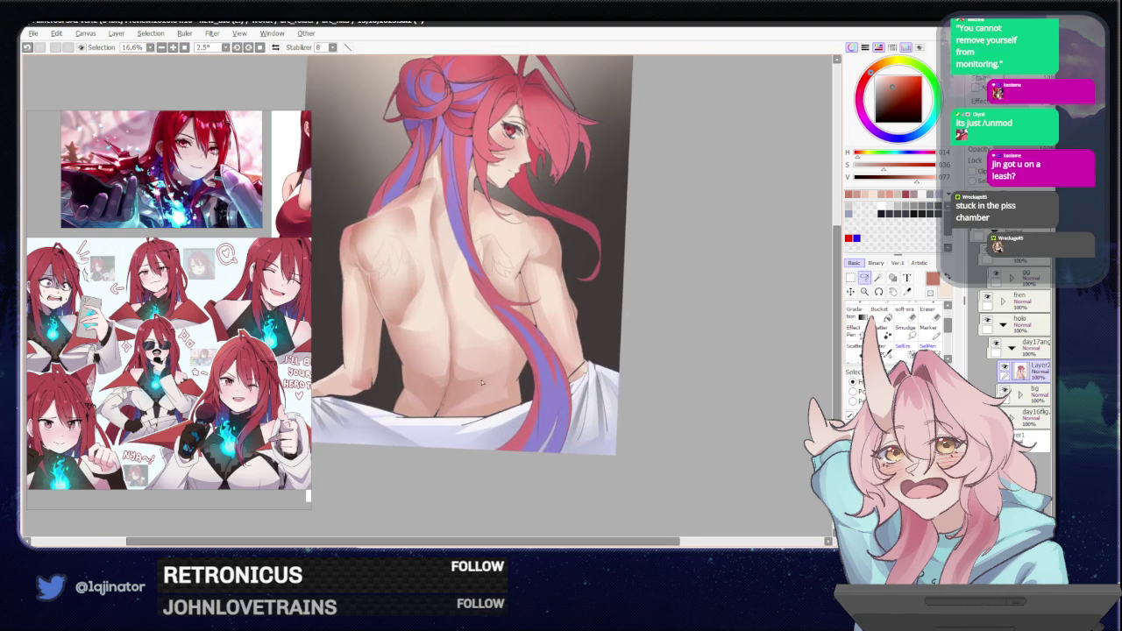
key(plus)
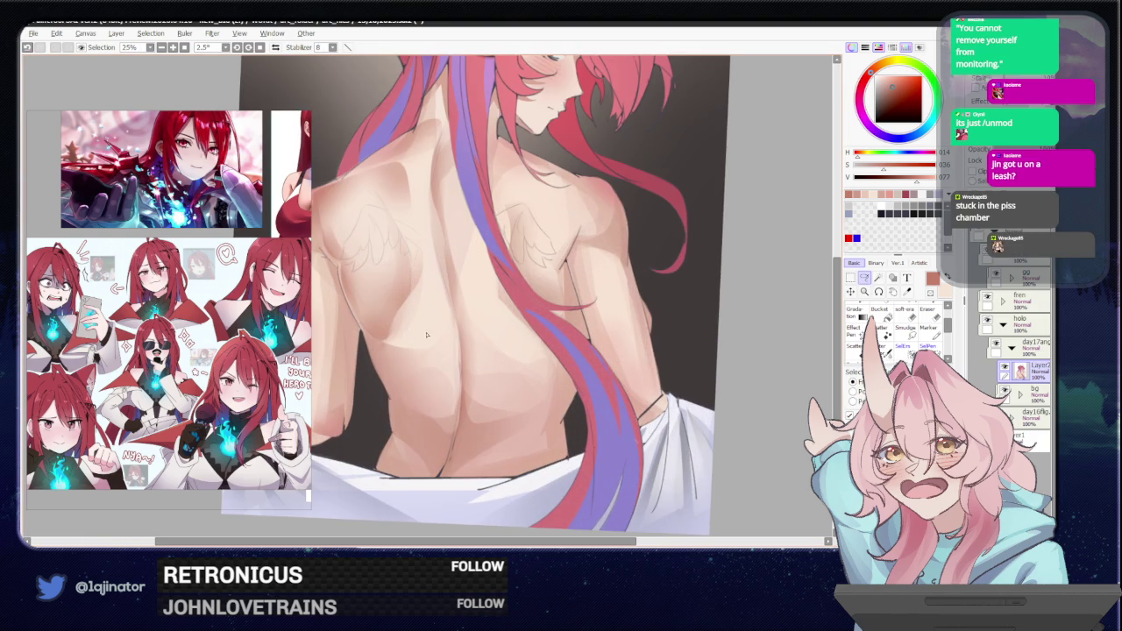
Lasso the lower back, darken the shading inside, deselect, and shrink the brush.
mouse_move(384, 362)
mouse_down()
mouse_move(458, 381)
mouse_move(444, 464)
mouse_up()
key(b)
mouse_move(451, 412)
mouse_down()
mouse_move(401, 413)
mouse_move(492, 359)
mouse_up()
key(ctrl+minus)
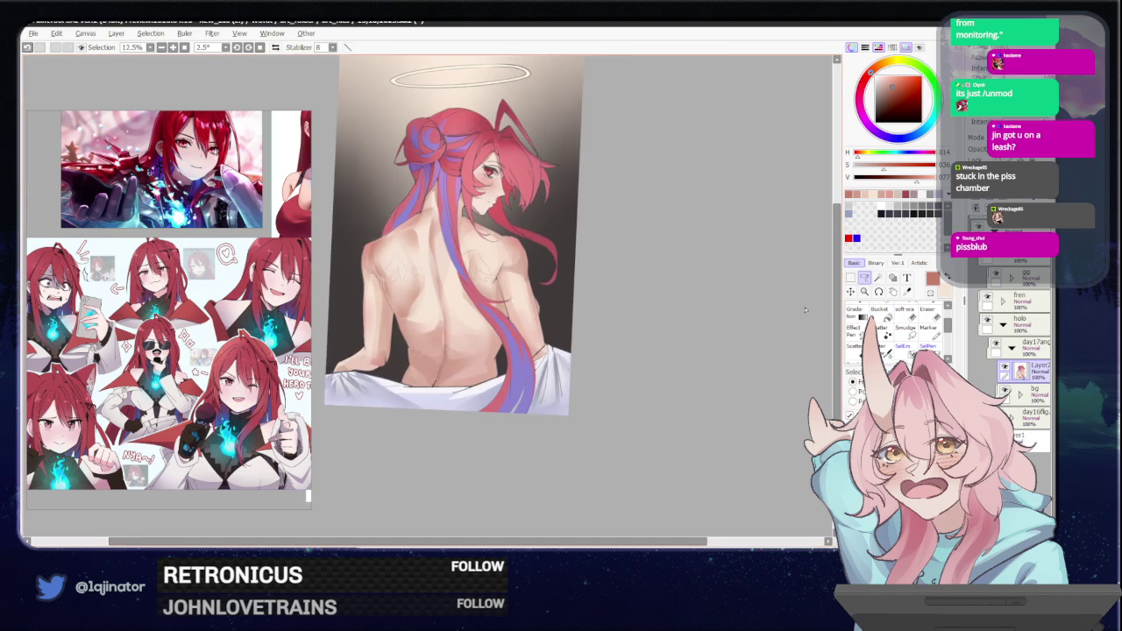
key(ctrl+plus)
key(ctrl+d)
key(bracketleft)
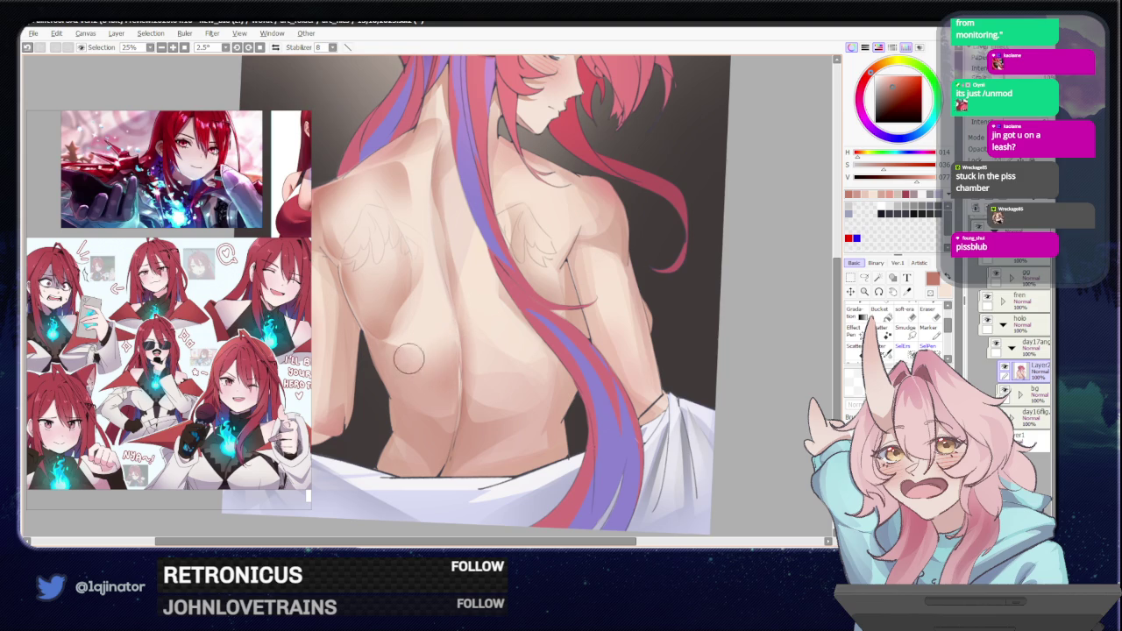
key(ctrl+minus)
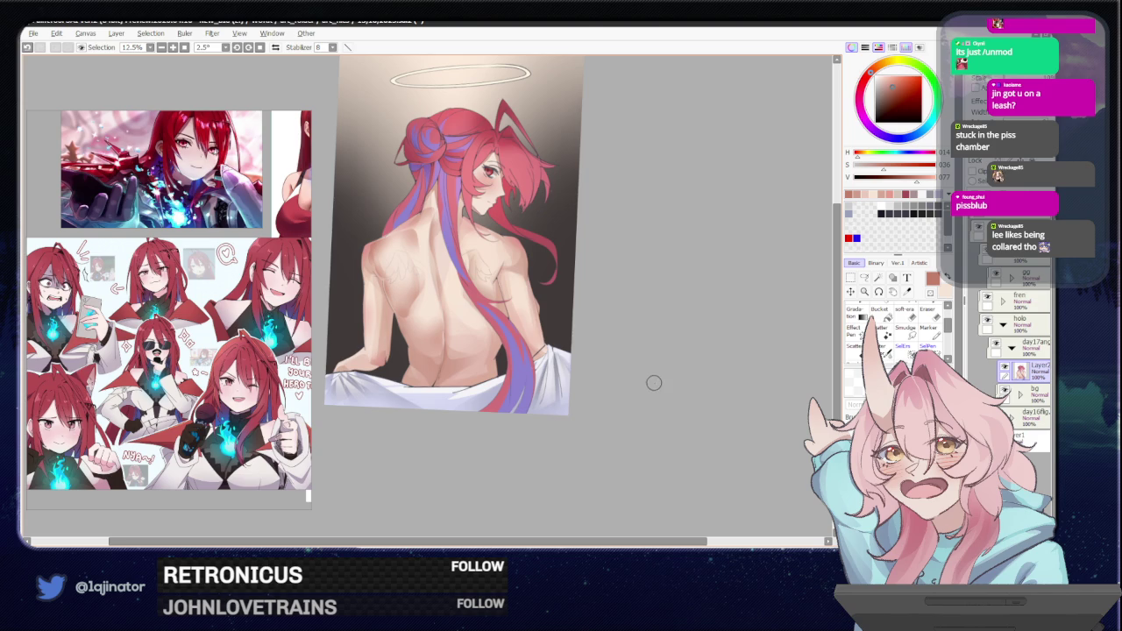
scroll(646, 389, up, 1)
Lasso the inner edge of the left shoulder blade beside the spine and brush shadow inside.
scroll(515, 375, up, 1)
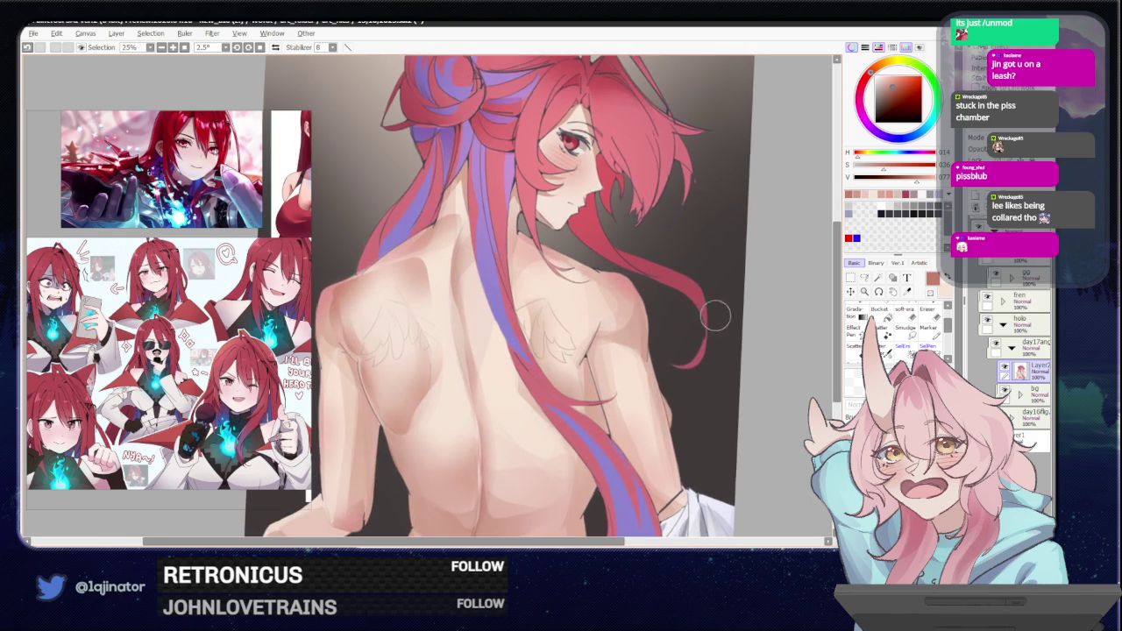
key(a)
mouse_move(434, 267)
mouse_down()
mouse_move(447, 364)
mouse_move(442, 341)
mouse_up()
key(b)
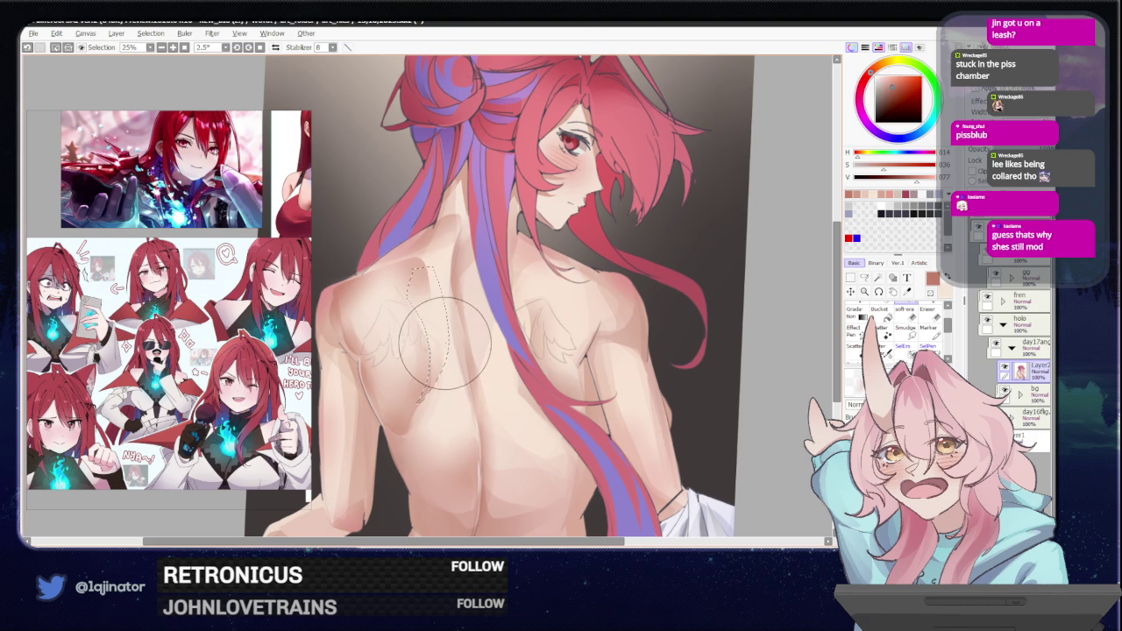
scroll(815, 293, down, 1)
scroll(491, 298, up, 1)
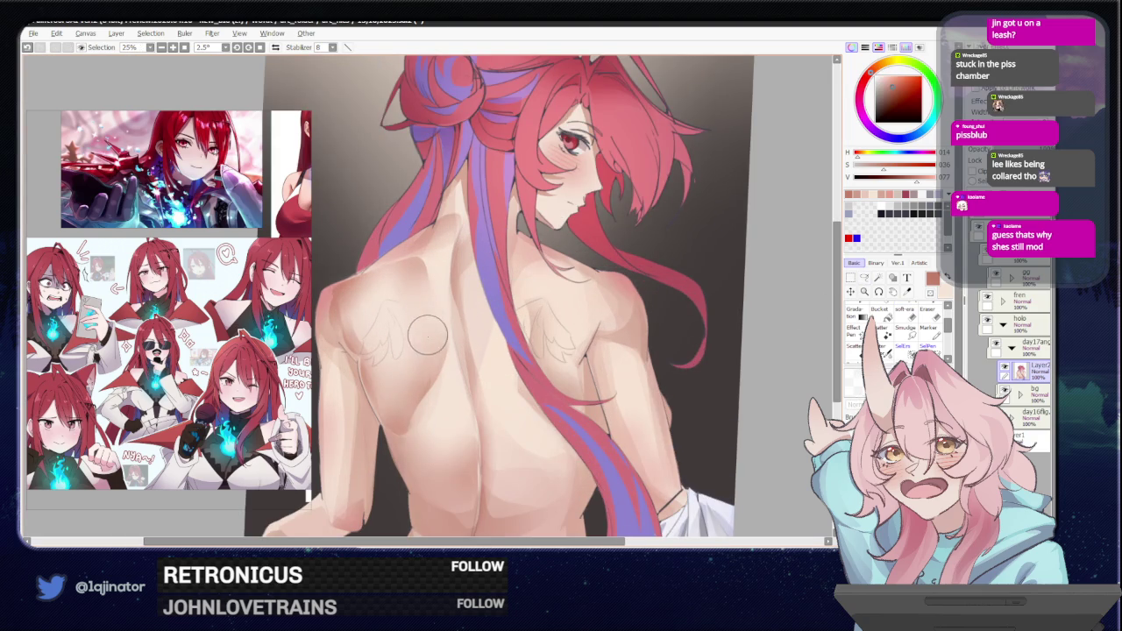
scroll(420, 412, down, 1)
scroll(491, 368, down, 1)
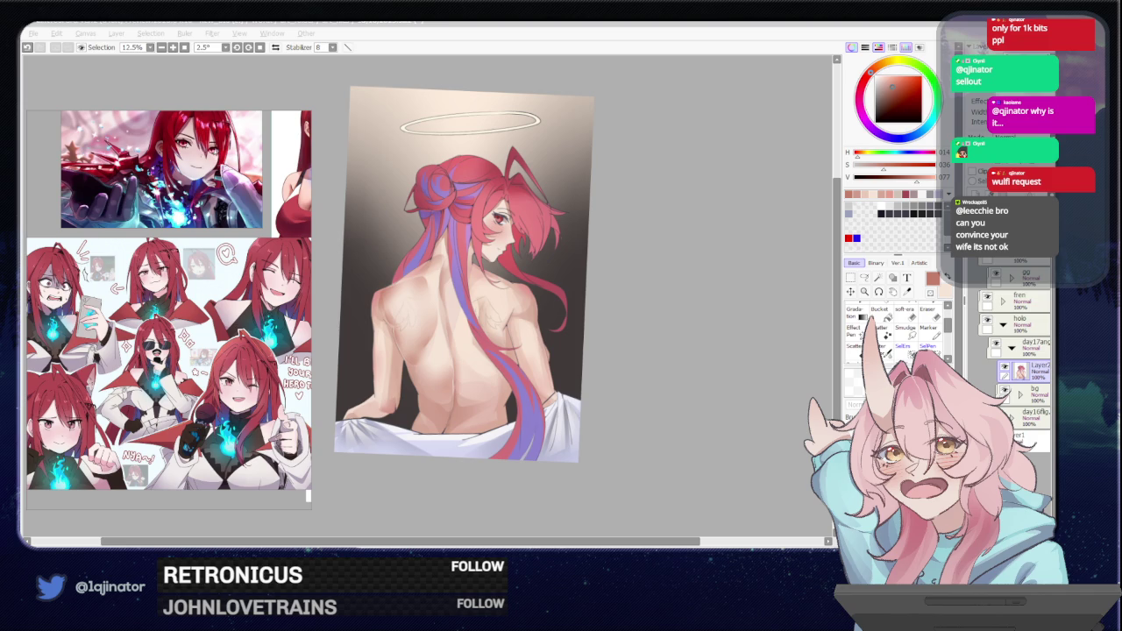
click(687, 355)
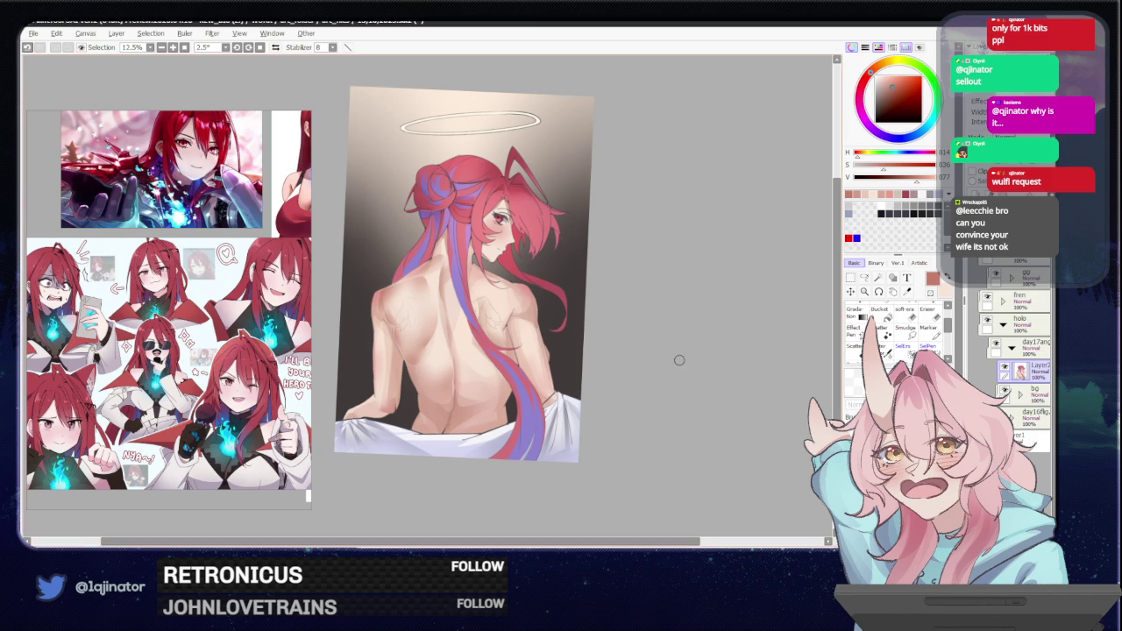
Lasso a strip down the left side of the spine, paint its shadow, then deselect.
key(l)
scroll(613, 385, up, 1)
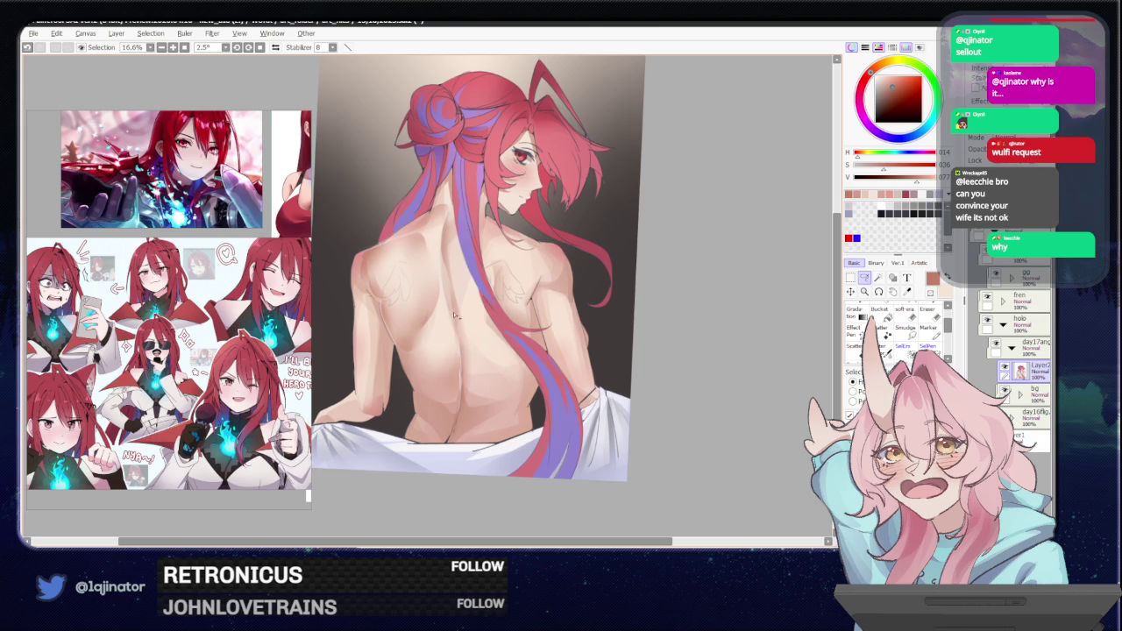
drag(449, 270, 465, 364)
drag(449, 445, 485, 370)
click(469, 324)
key(b)
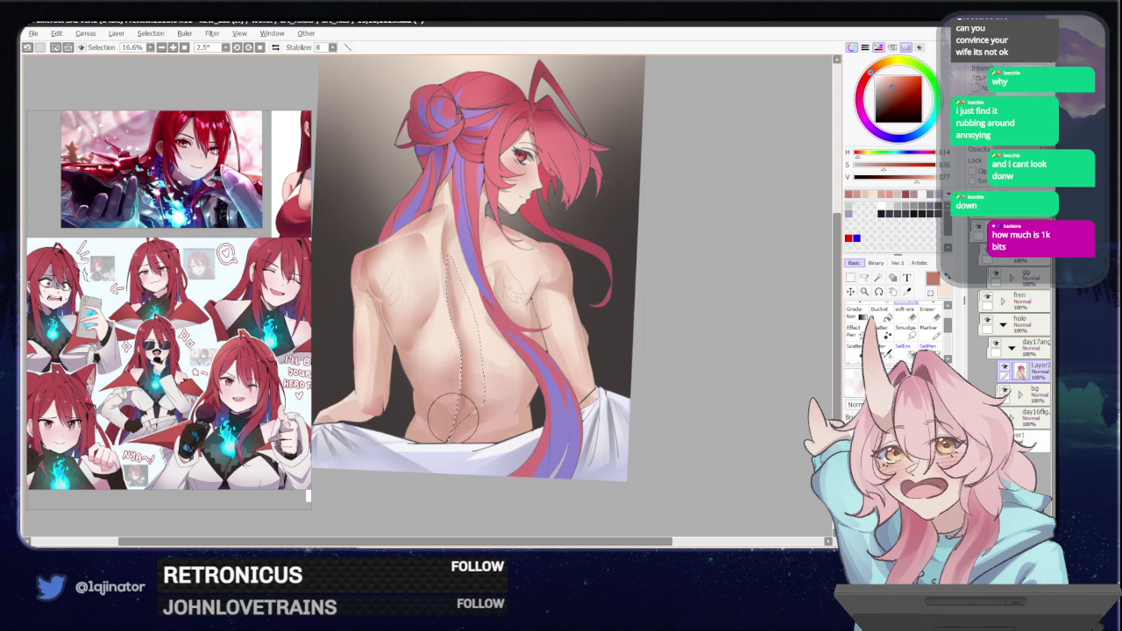
key(Right)
key(Up)
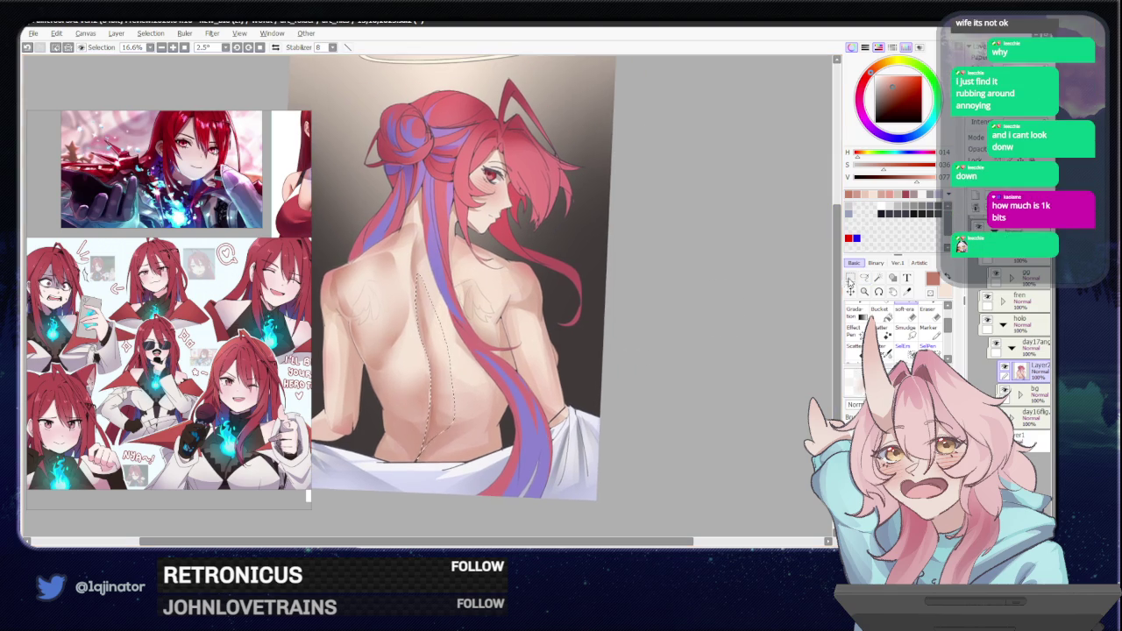
key(m)
key(ctrl+d)
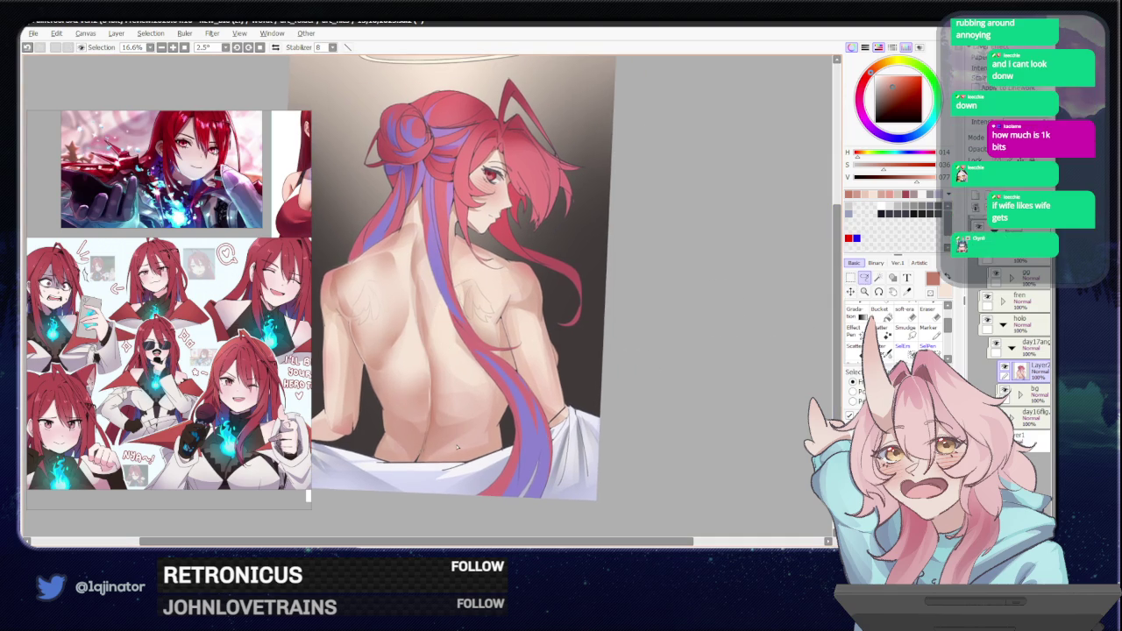
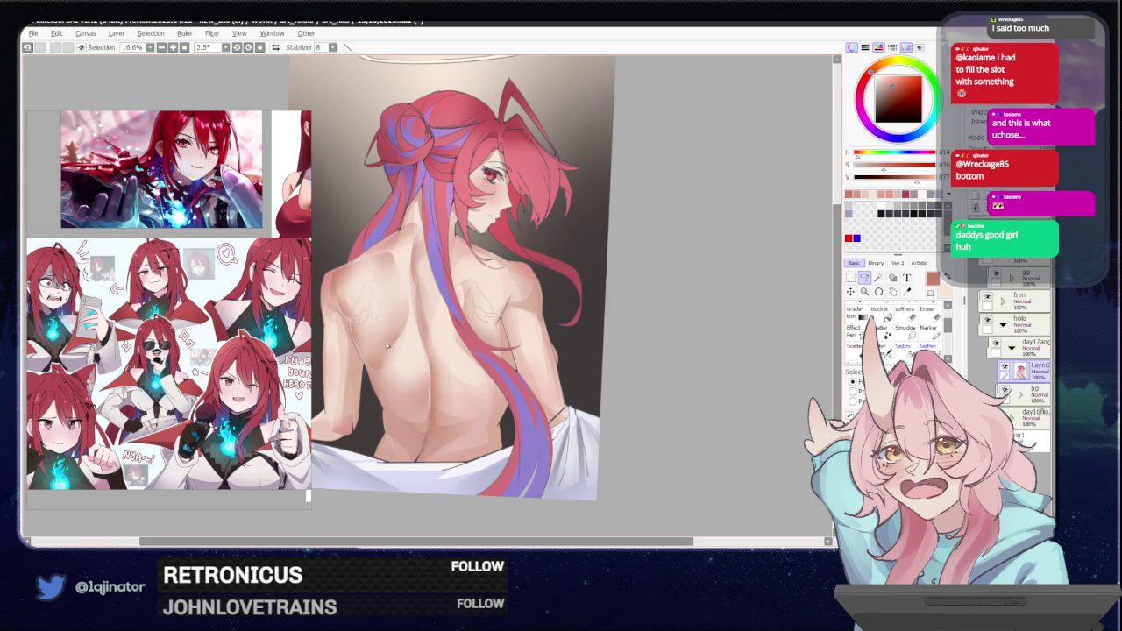
Sketch faint wing-tattoo lines down the left side of the back.
drag(367, 375, 386, 408)
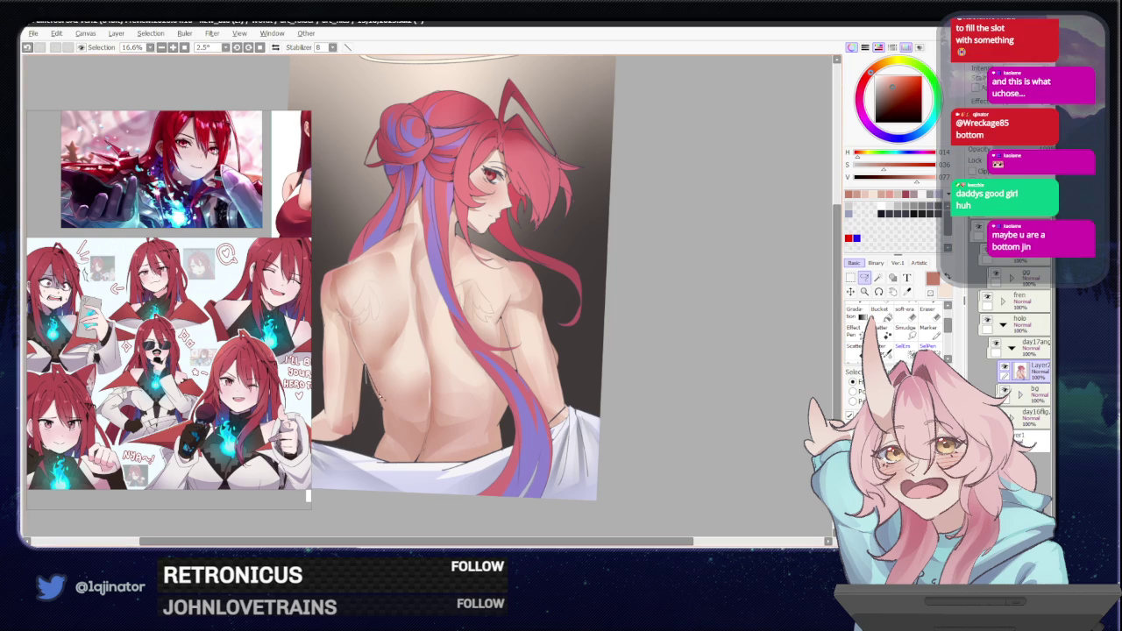
drag(375, 448, 367, 368)
scroll(426, 350, left, 2)
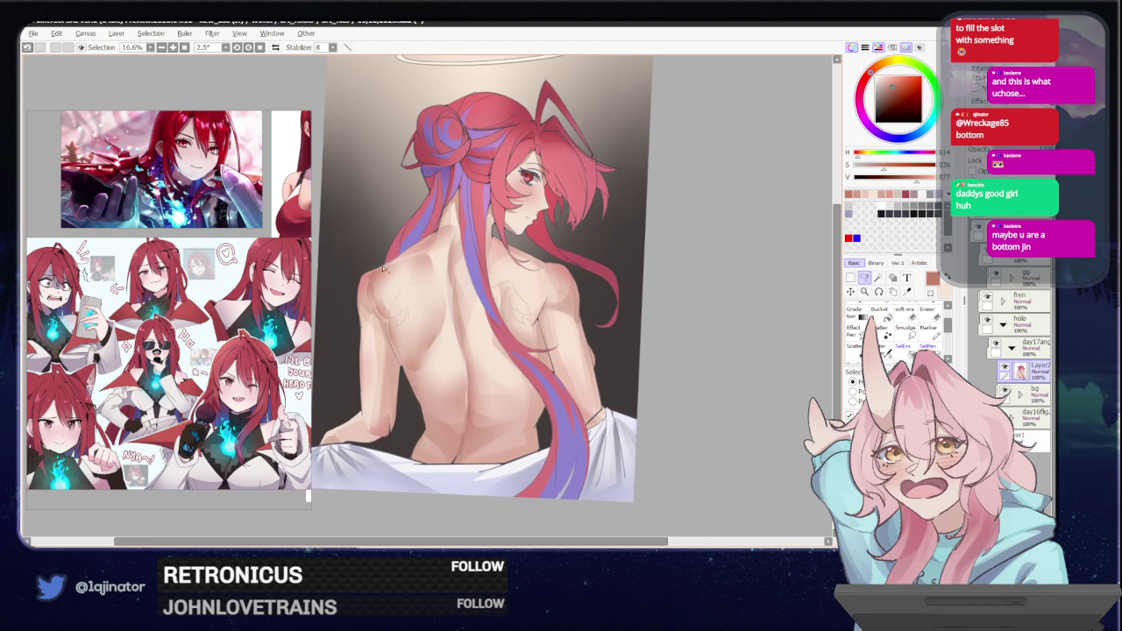
mouse_move(383, 263)
mouse_down()
mouse_move(405, 413)
mouse_move(385, 443)
mouse_up()
Transform the sketch lines to nudge them slightly right and up.
key(ctrl+t)
drag(387, 342, 393, 340)
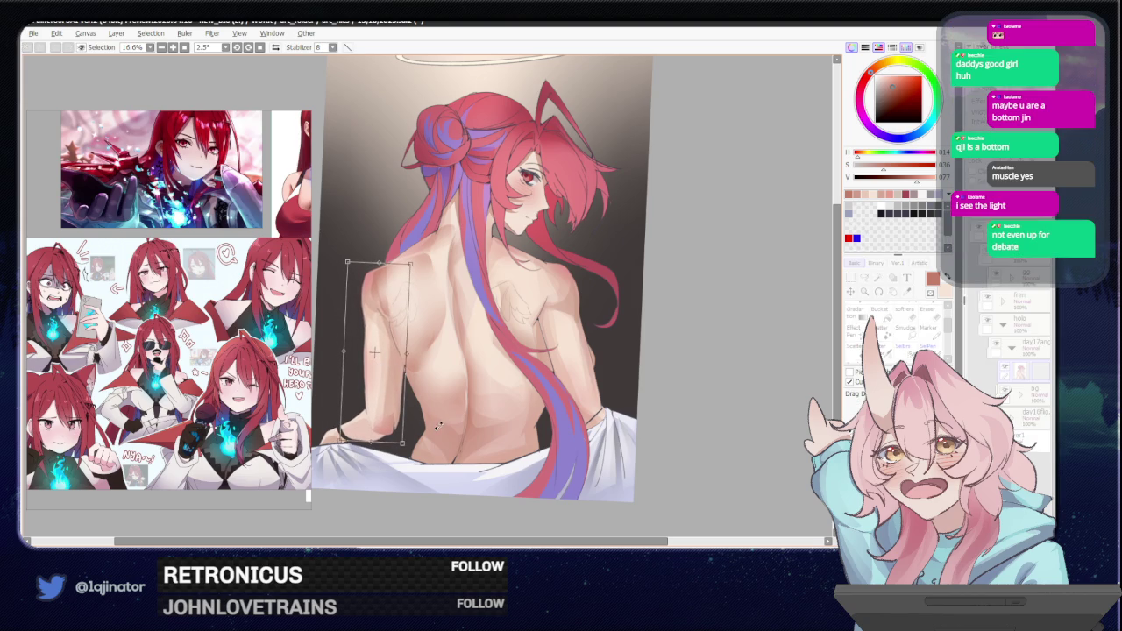
key(Return)
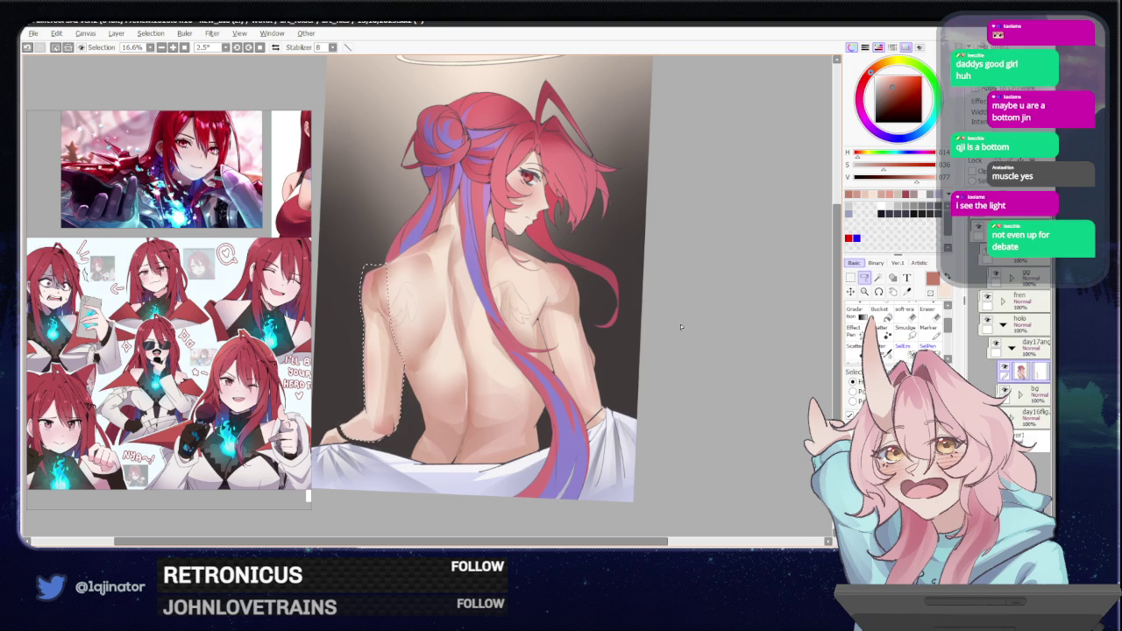
drag(663, 328, 705, 324)
scroll(575, 348, up, 1)
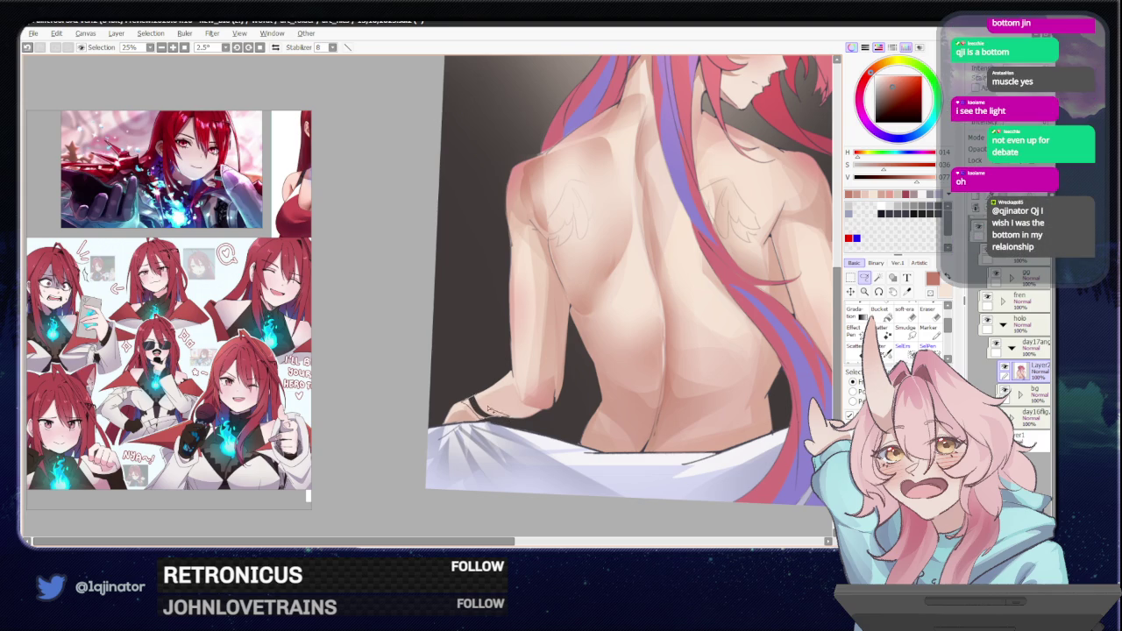
Eyedrop a light skin tone from the figure's back.
alt+click(487, 413)
scroll(672, 335, down, 1)
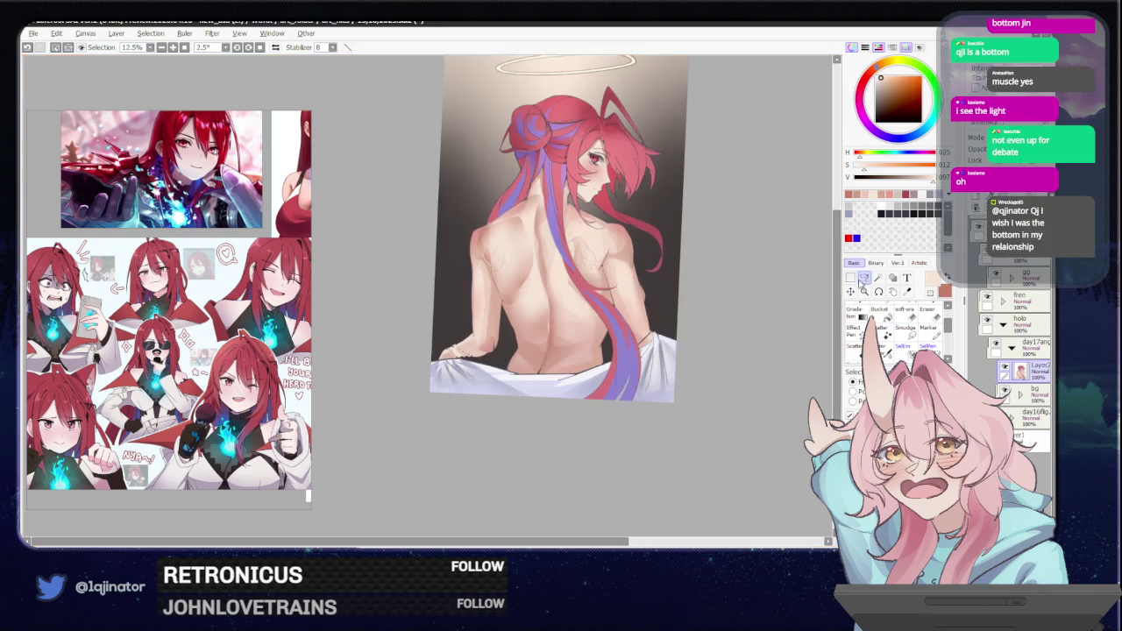
scroll(439, 316, up, 1)
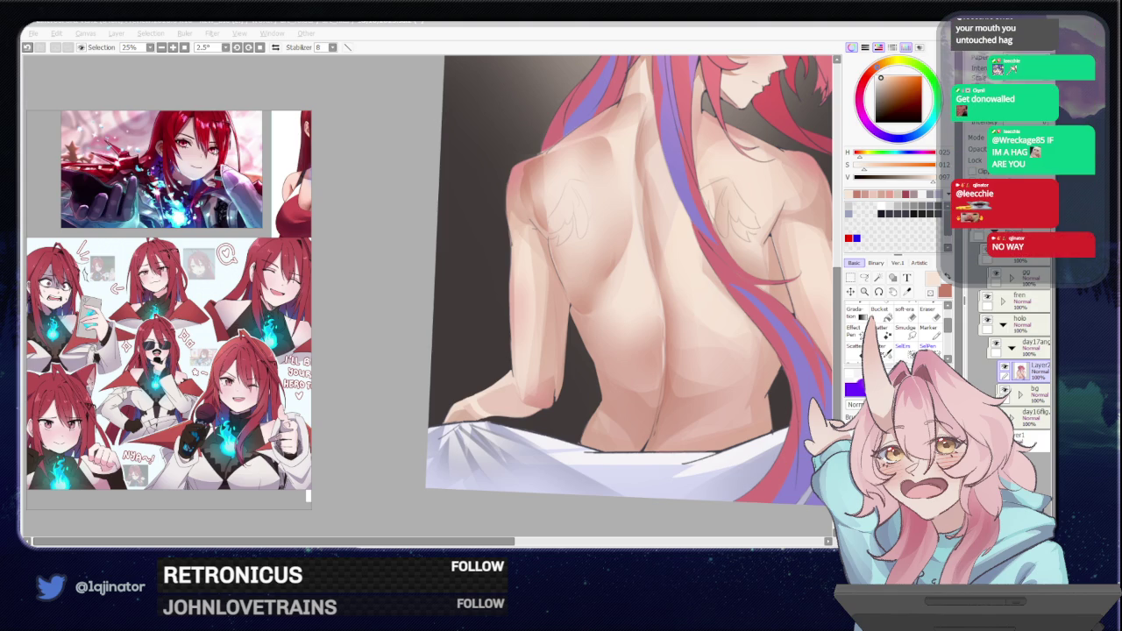
Switch to the freehand Lasso selection tool.
click(392, 423)
key(l)
scroll(525, 333, down, 2)
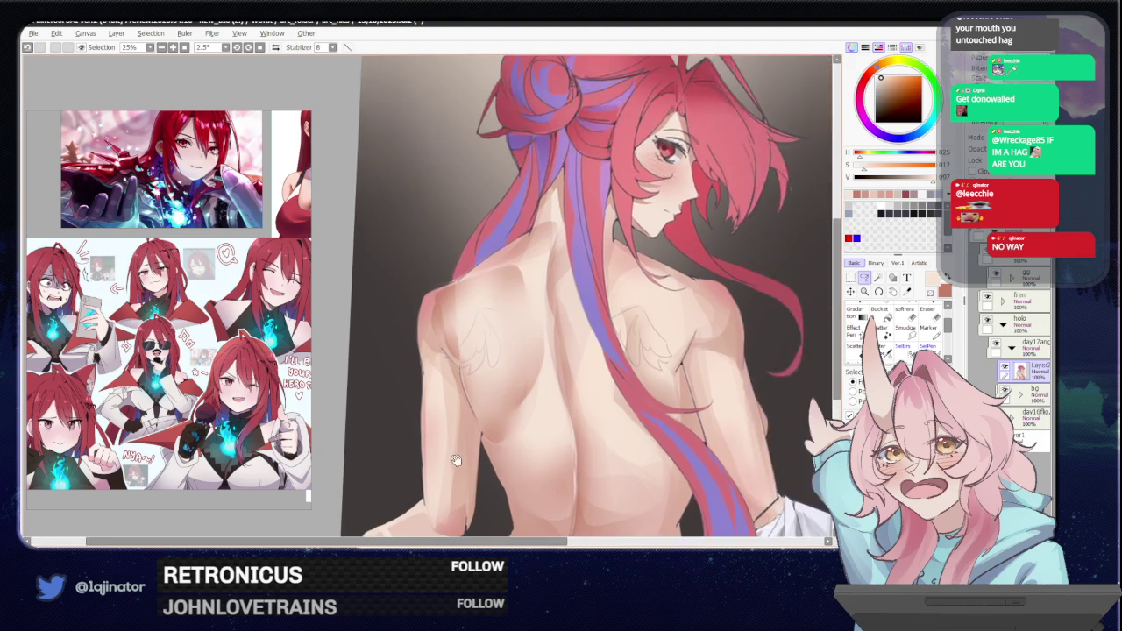
scroll(617, 356, down, 2)
scroll(671, 356, up, 1)
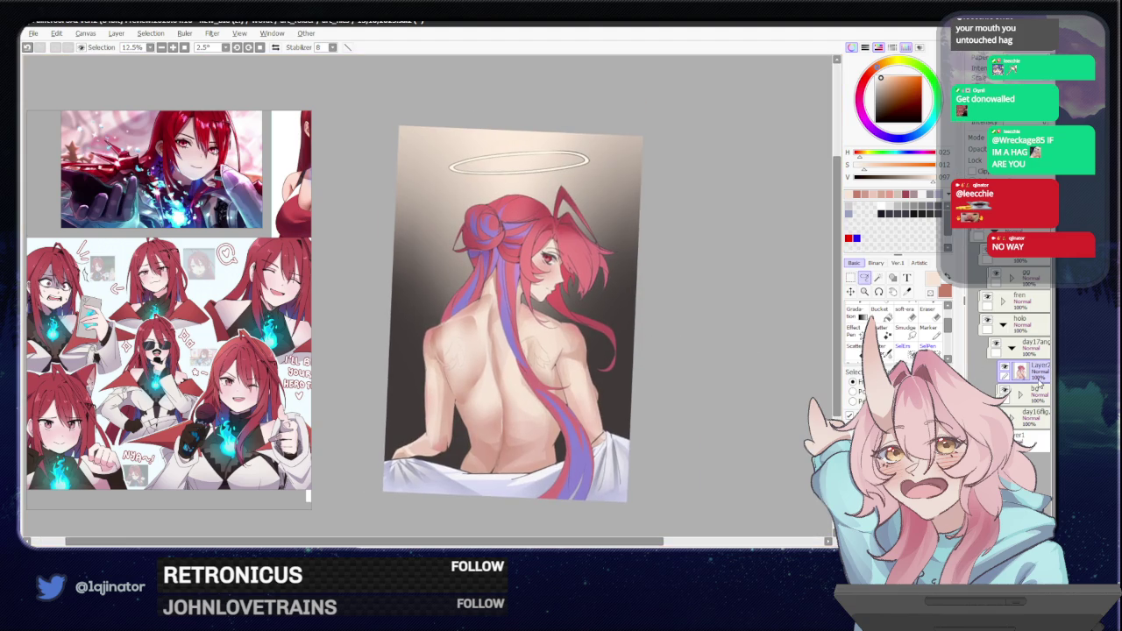
scroll(744, 363, up, 2)
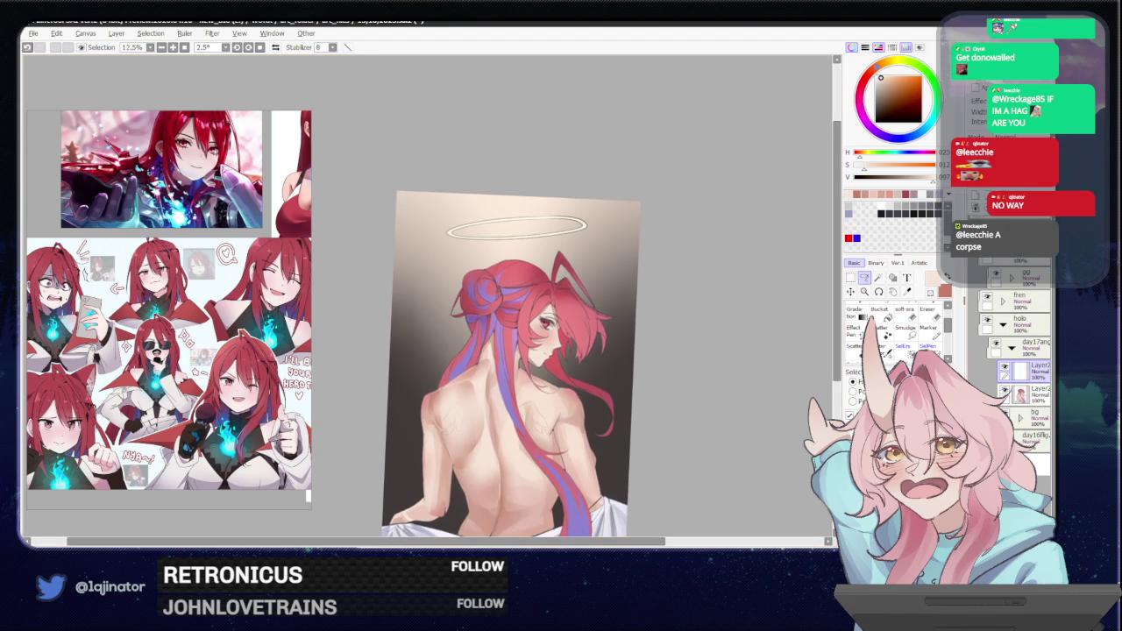
Set the new layer's blending mode to Dodge.
click(1008, 137)
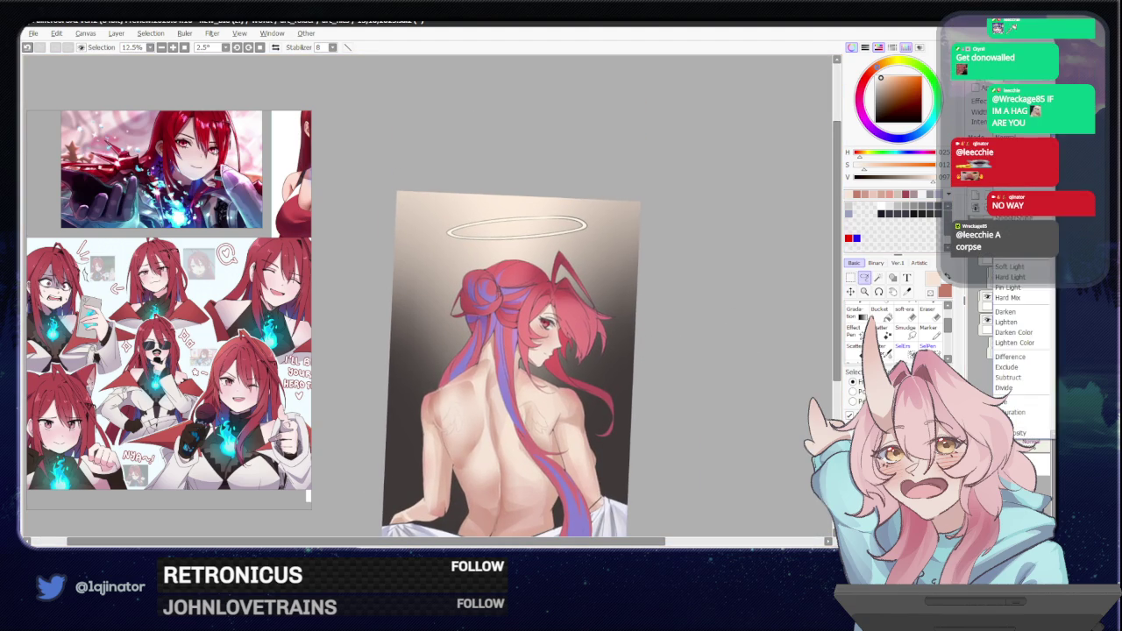
click(1016, 261)
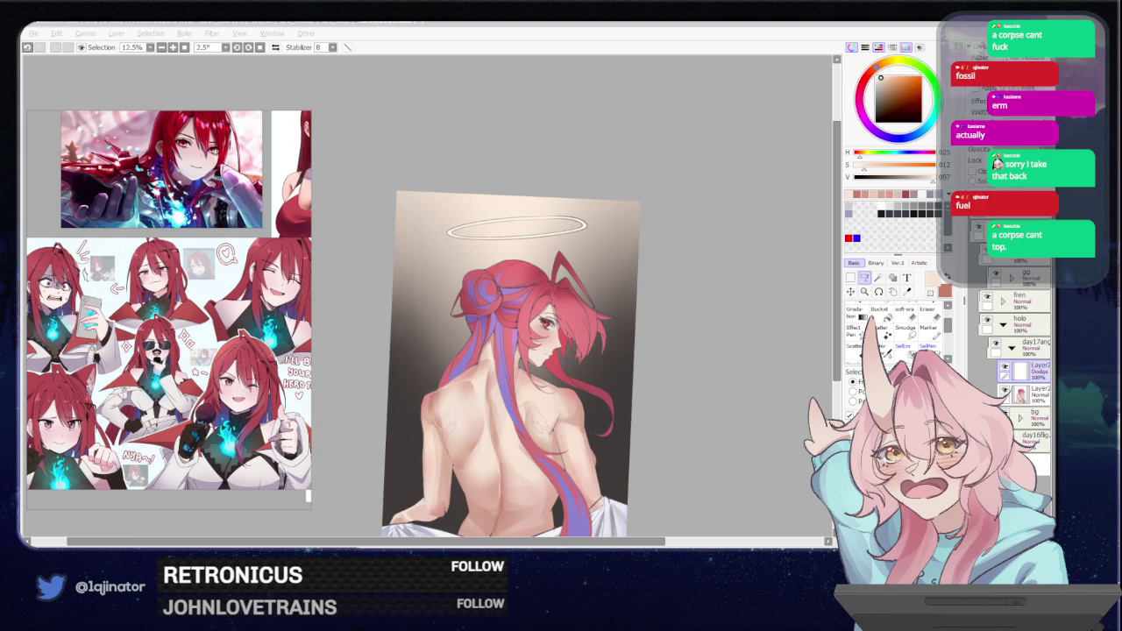
scroll(718, 378, up, 2)
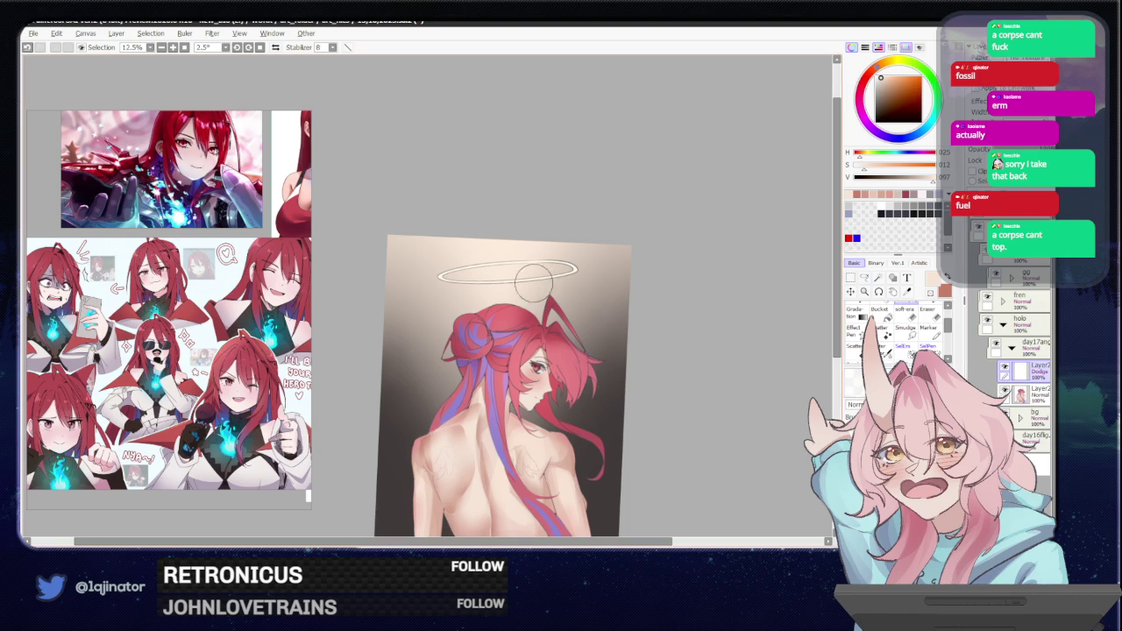
Try several soft white glow strokes across the halo, undoing and repainting them.
key(ctrl+z)
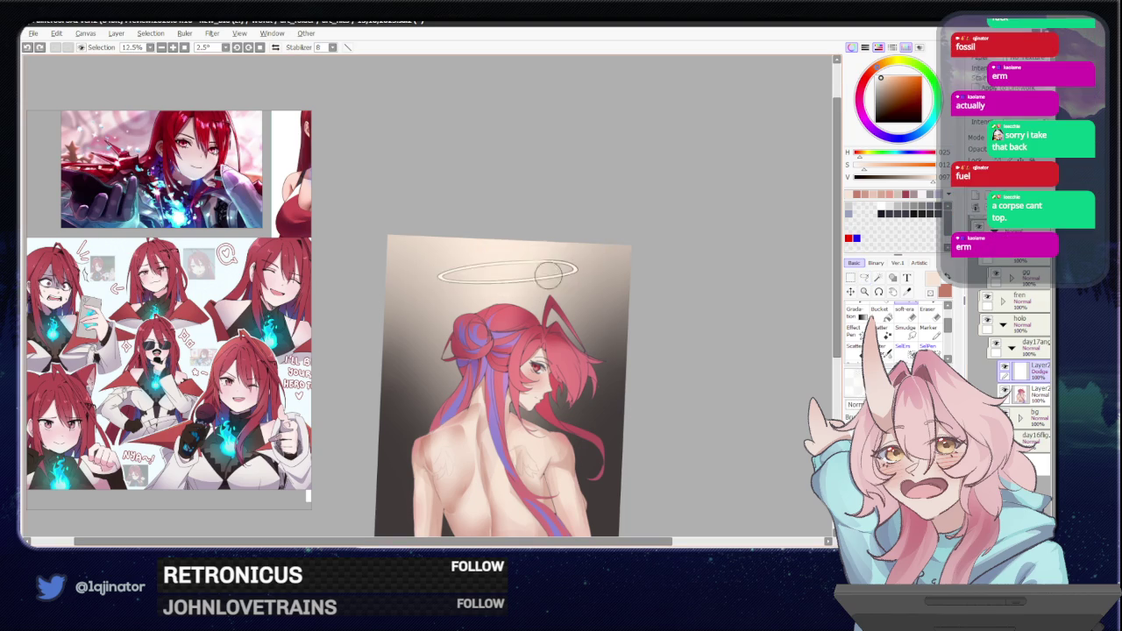
drag(429, 279, 592, 268)
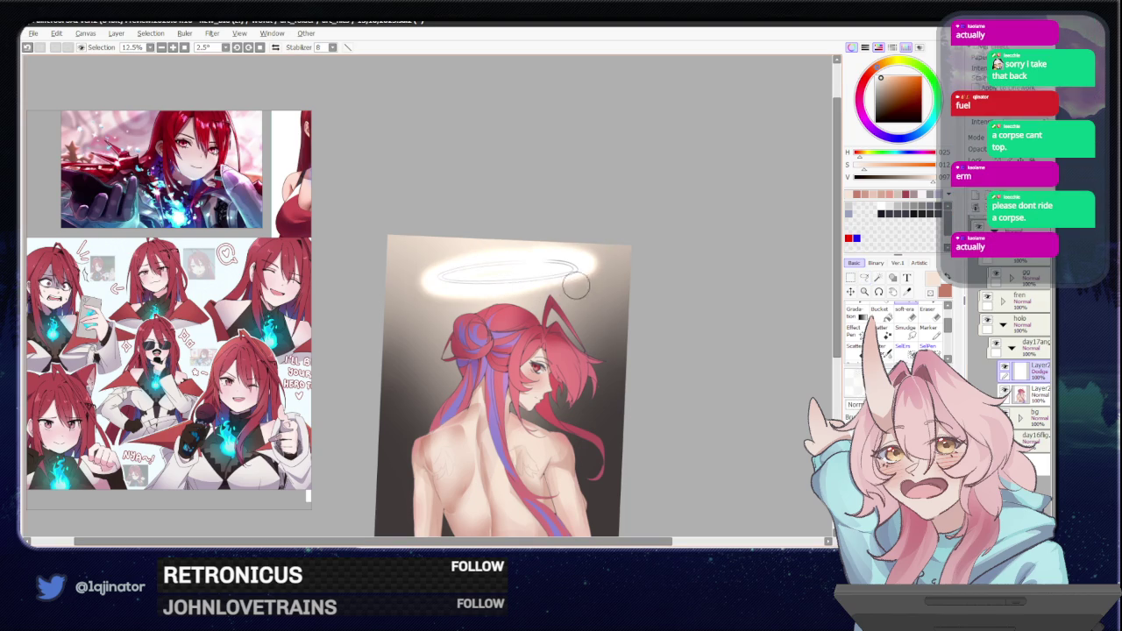
key(ctrl+z)
drag(421, 277, 582, 267)
key(ctrl+z)
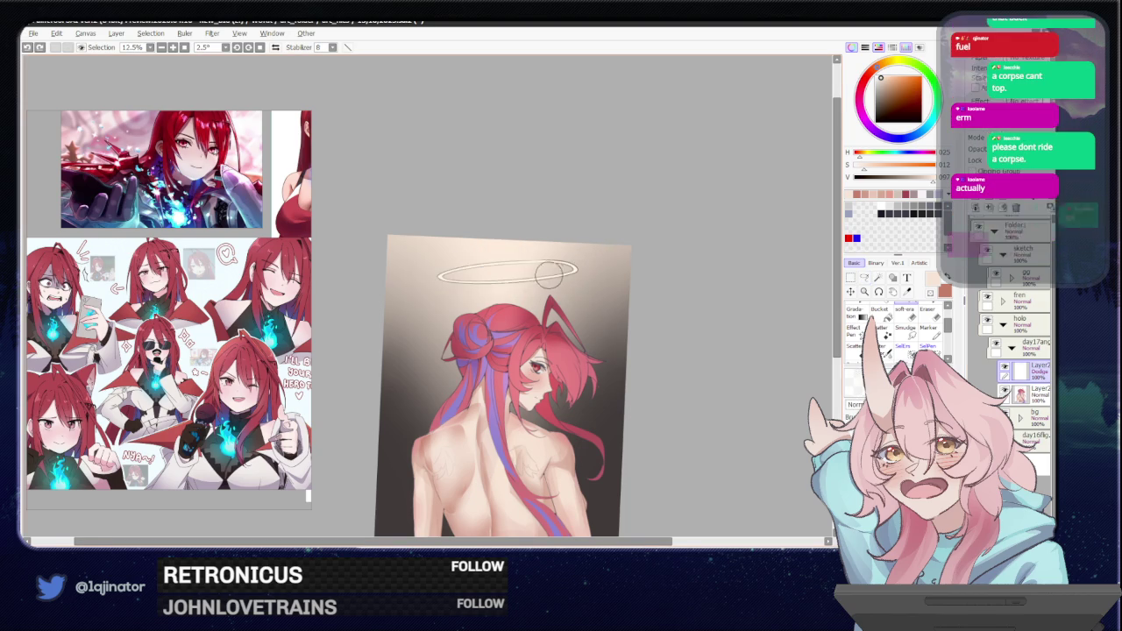
scroll(553, 287, up, 2)
drag(457, 250, 679, 257)
Repaint the white glow stroke along the halo.
key(ctrl+z)
drag(446, 251, 578, 269)
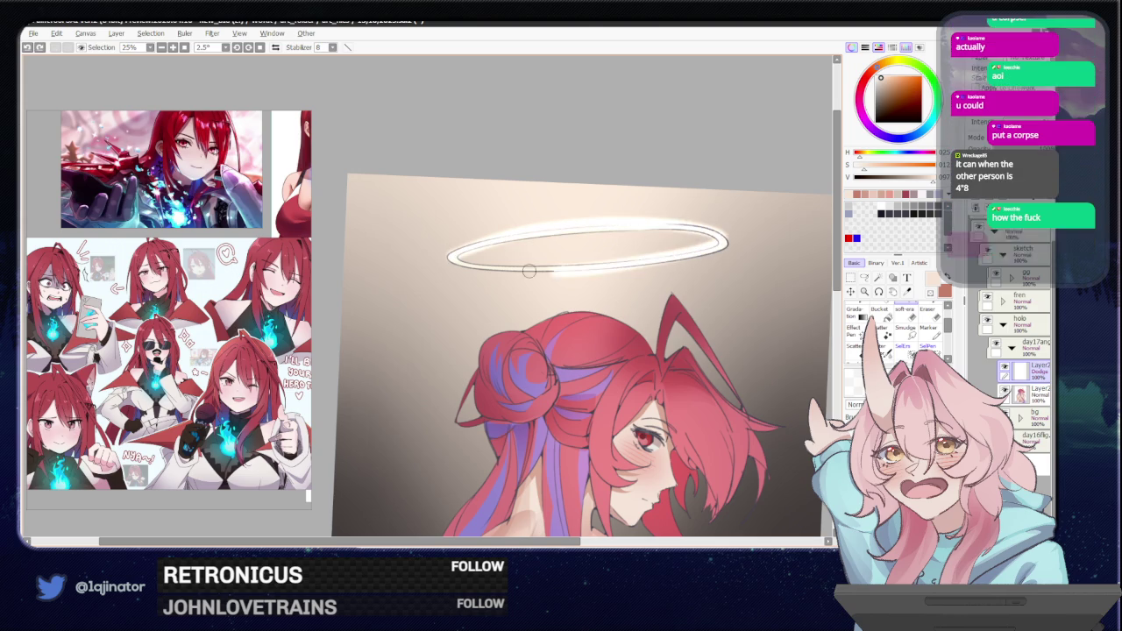
drag(699, 303, 632, 324)
key(ctrl+z)
key(ctrl+y)
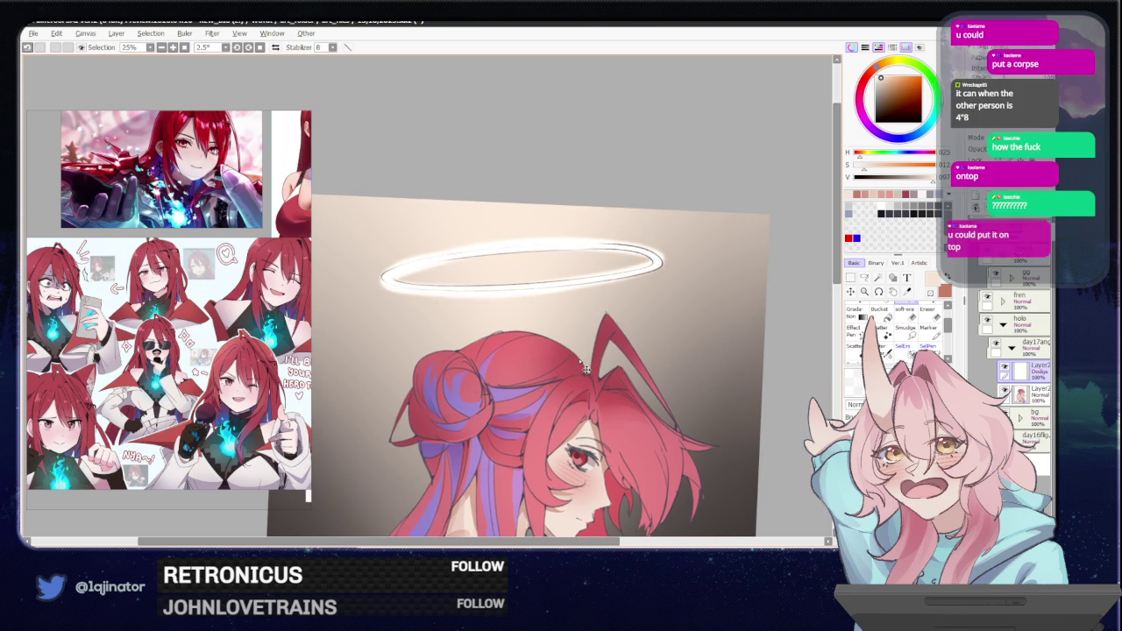
Transform the halo glow to shift it slightly right.
key(ctrl+t)
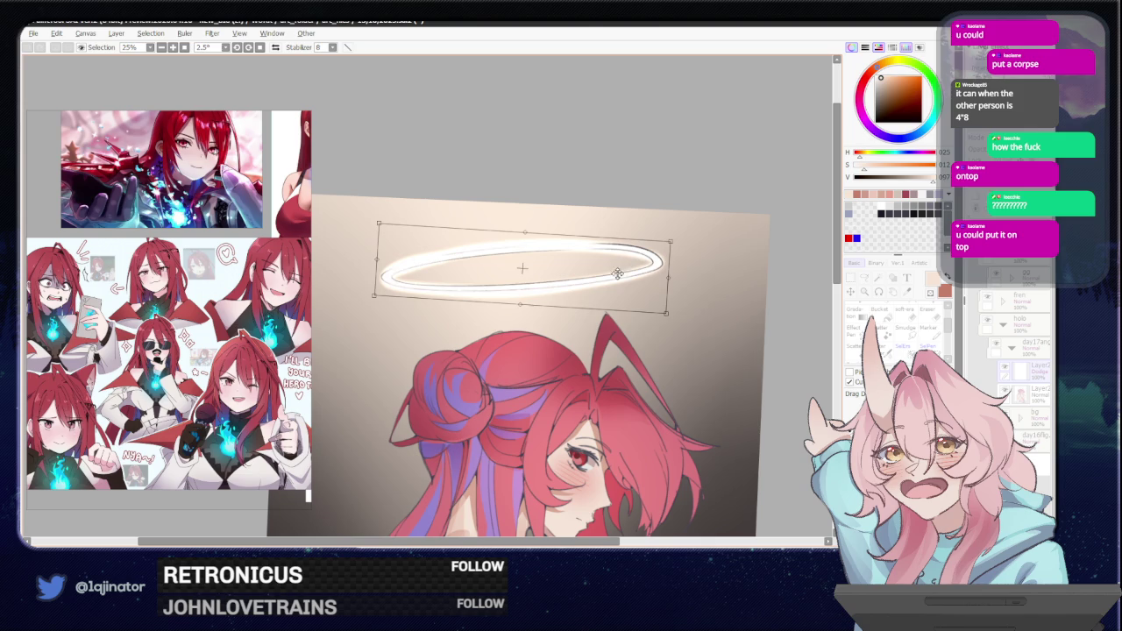
drag(624, 279, 627, 278)
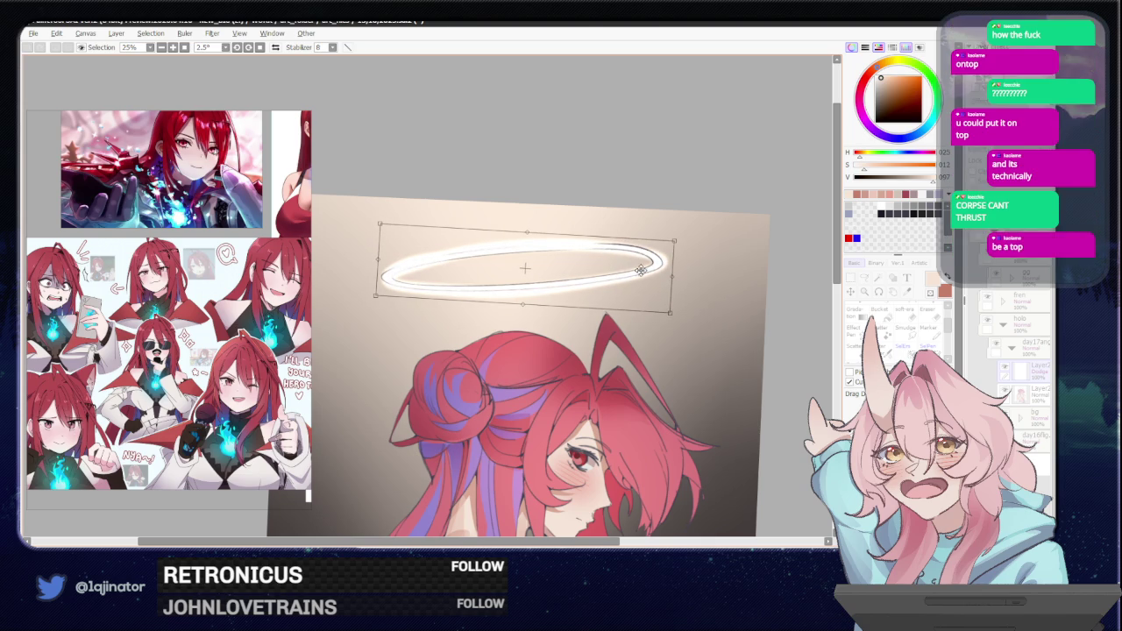
key(Return)
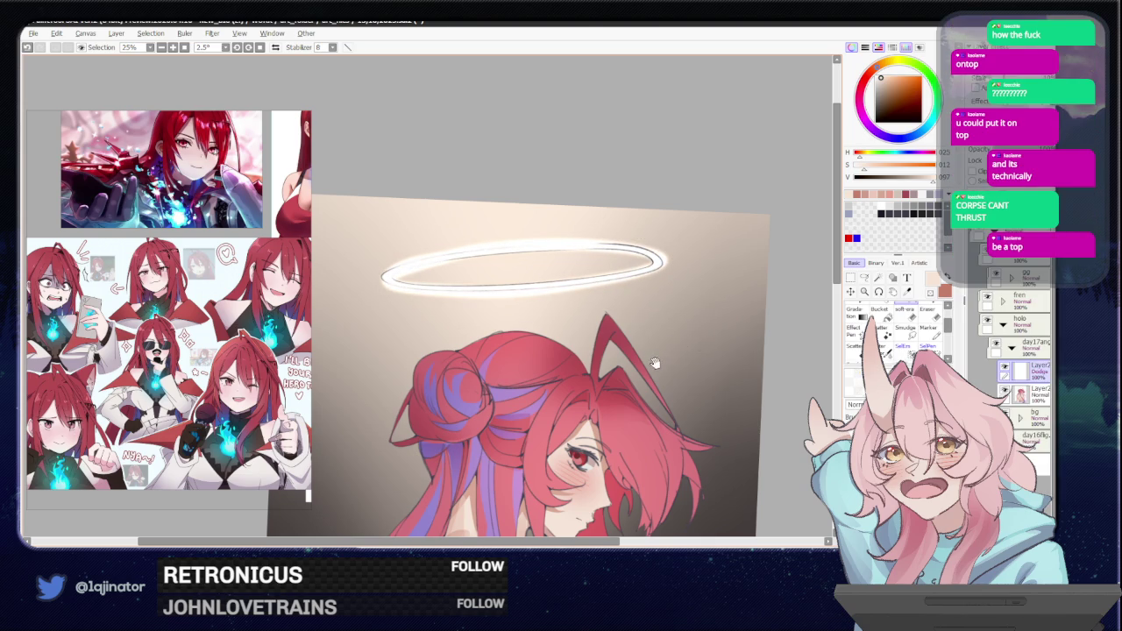
key(ctrl+minus)
Apply a Gaussian blur with a reduced radius to the halo glow.
click(212, 33)
mouse_move(236, 64)
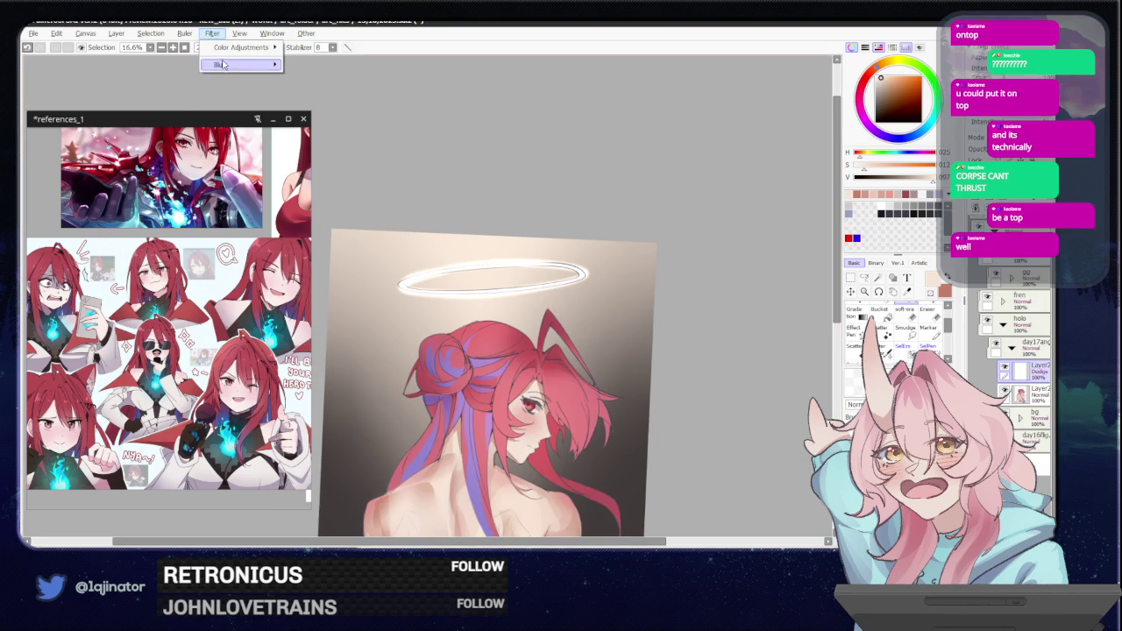
click(315, 67)
drag(596, 416, 485, 428)
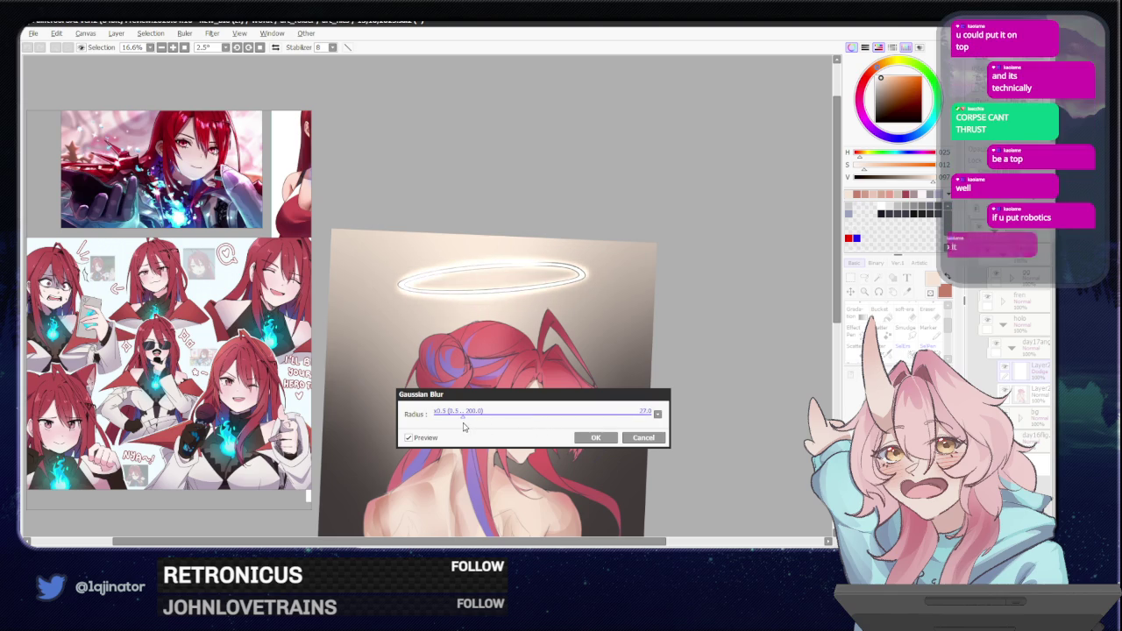
click(595, 438)
scroll(582, 442, down, 3)
scroll(582, 394, down, 1)
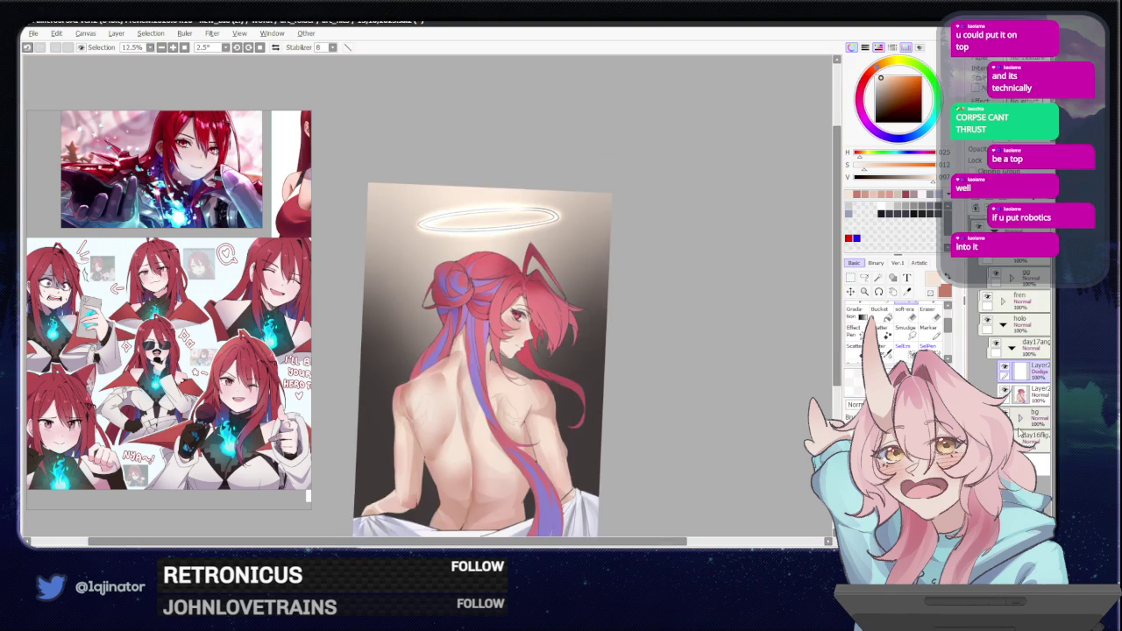
Select a layer in the background group and switch to the eraser.
click(1029, 445)
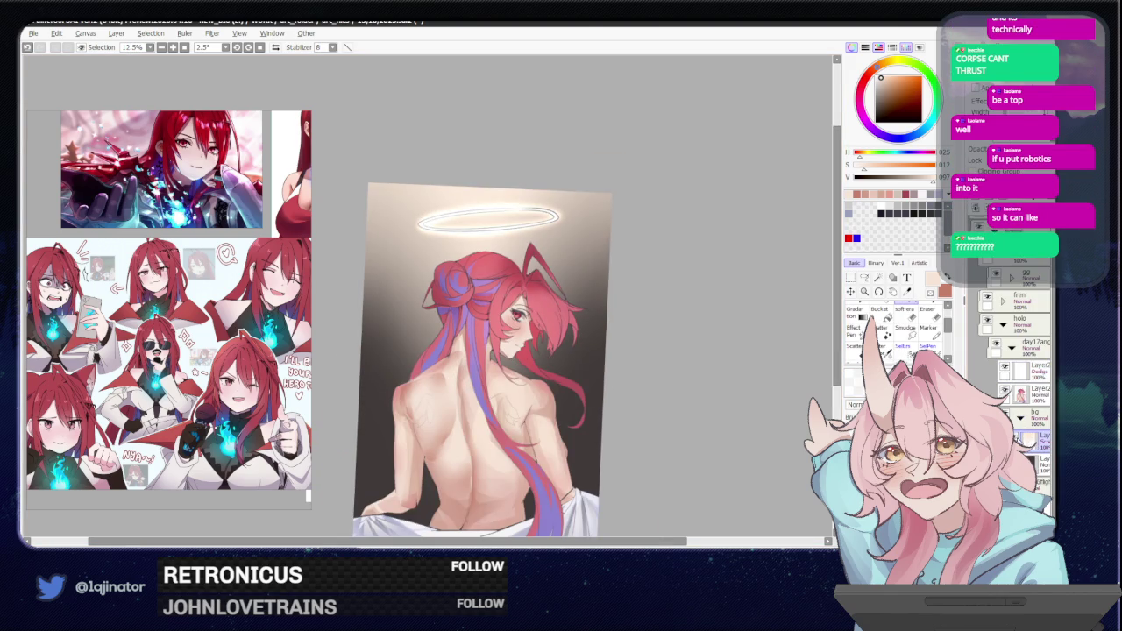
scroll(429, 298, down, 1)
key(e)
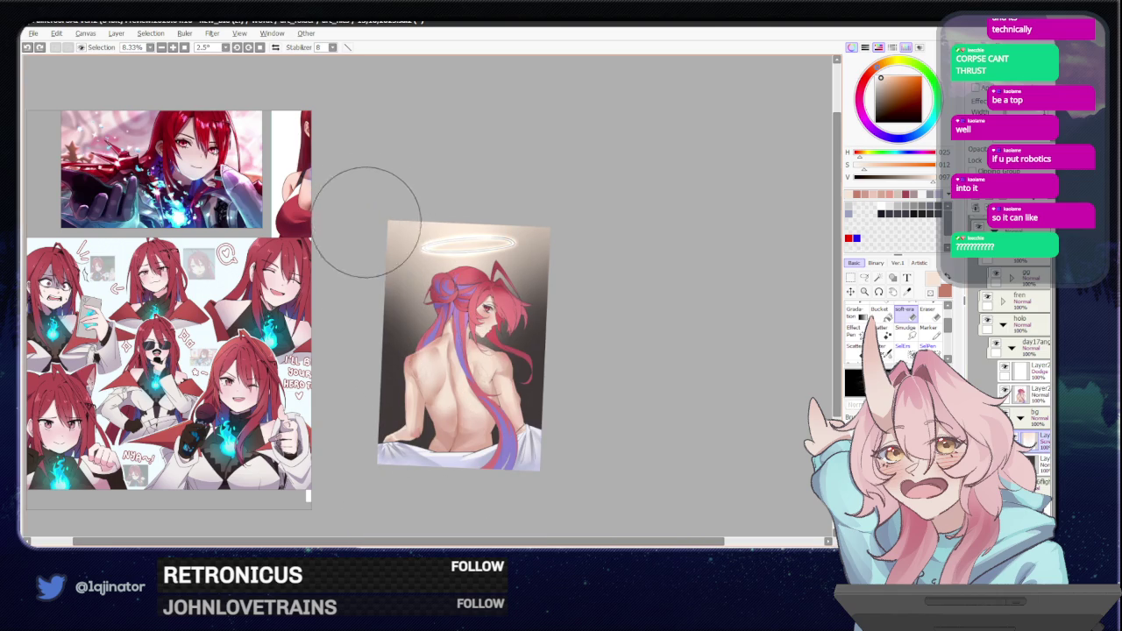
Erase the upper beige gradient and blur the light rays with a 152-radius Gaussian blur.
drag(365, 196, 451, 428)
drag(570, 195, 524, 296)
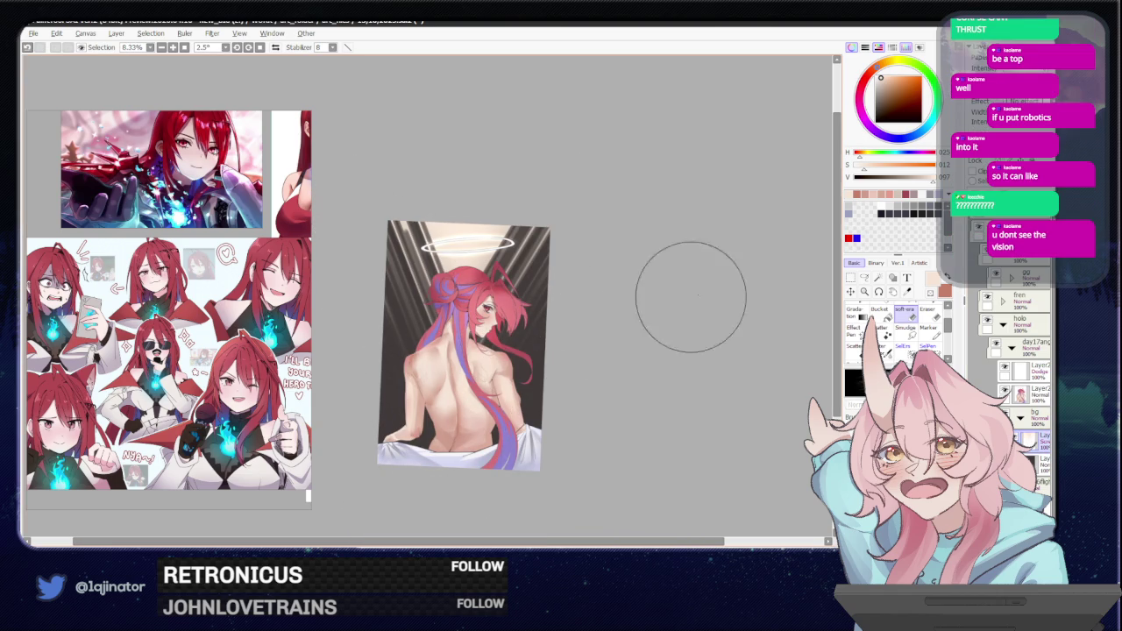
click(212, 34)
click(320, 69)
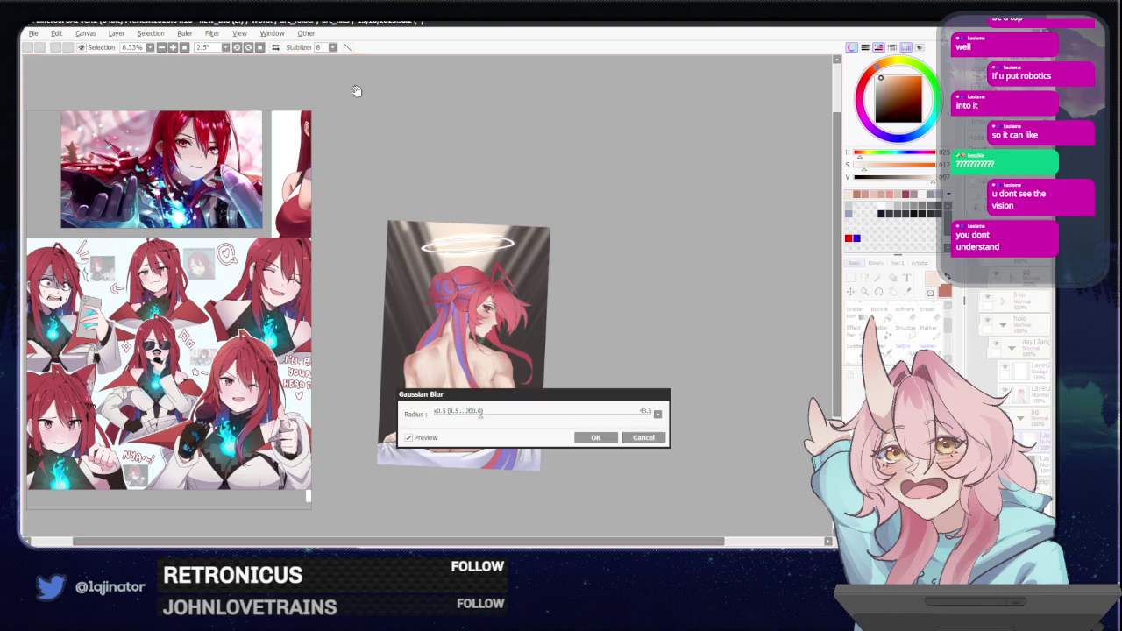
drag(489, 409, 602, 427)
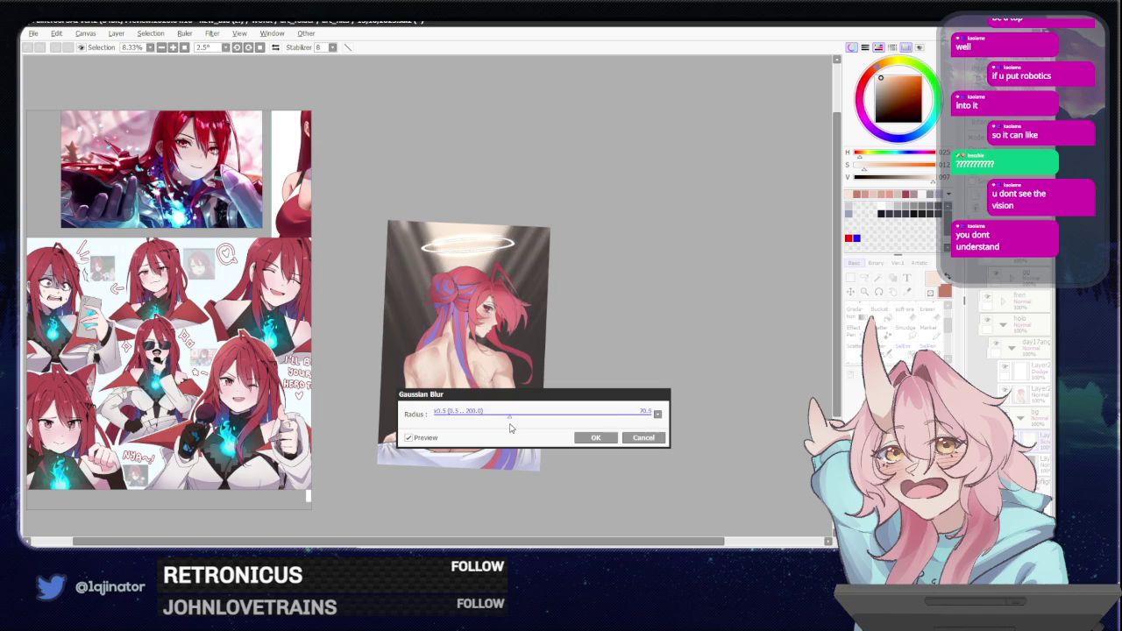
drag(601, 427, 598, 428)
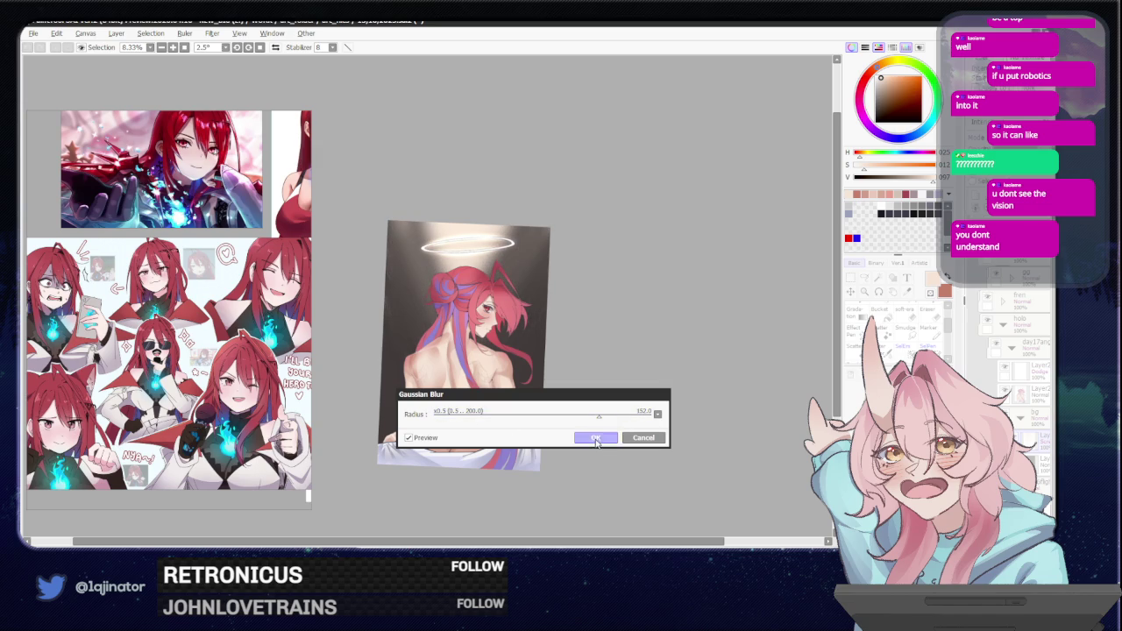
click(595, 437)
click(1012, 137)
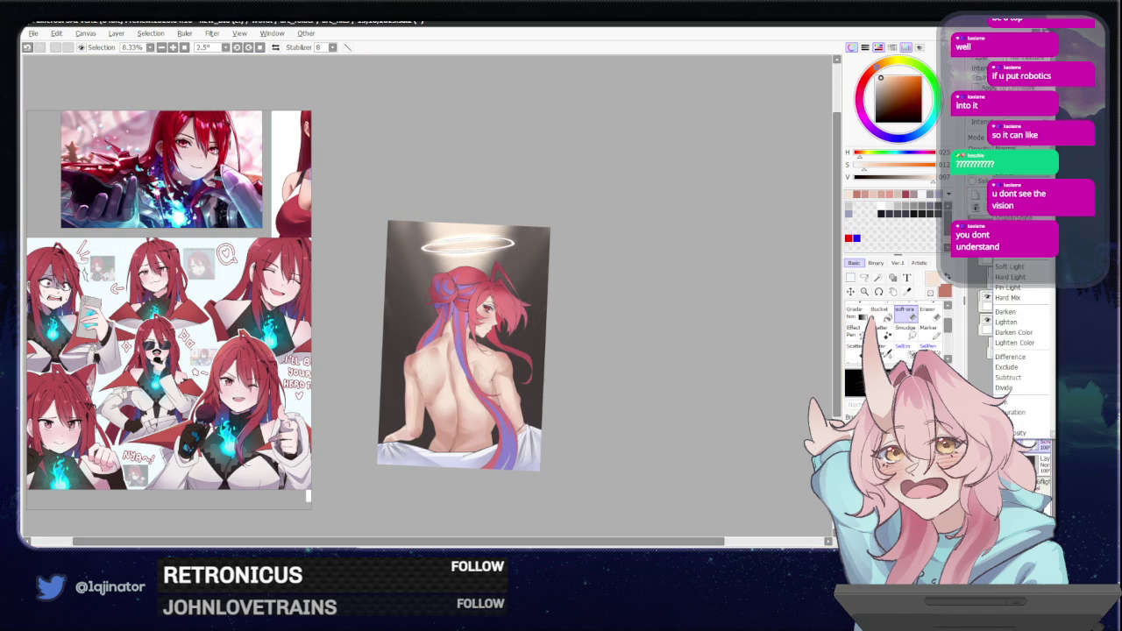
scroll(658, 400, up, 2)
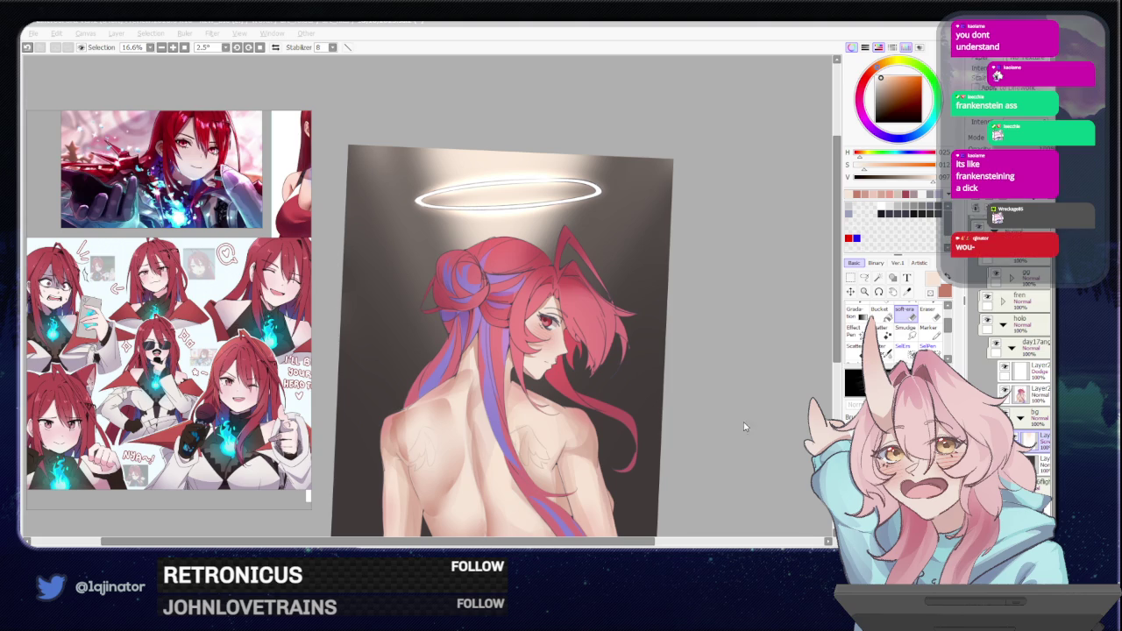
Straighten the canvas, compare the halo glow via undo/redo, and collapse the bg folder.
scroll(620, 361, down, 1)
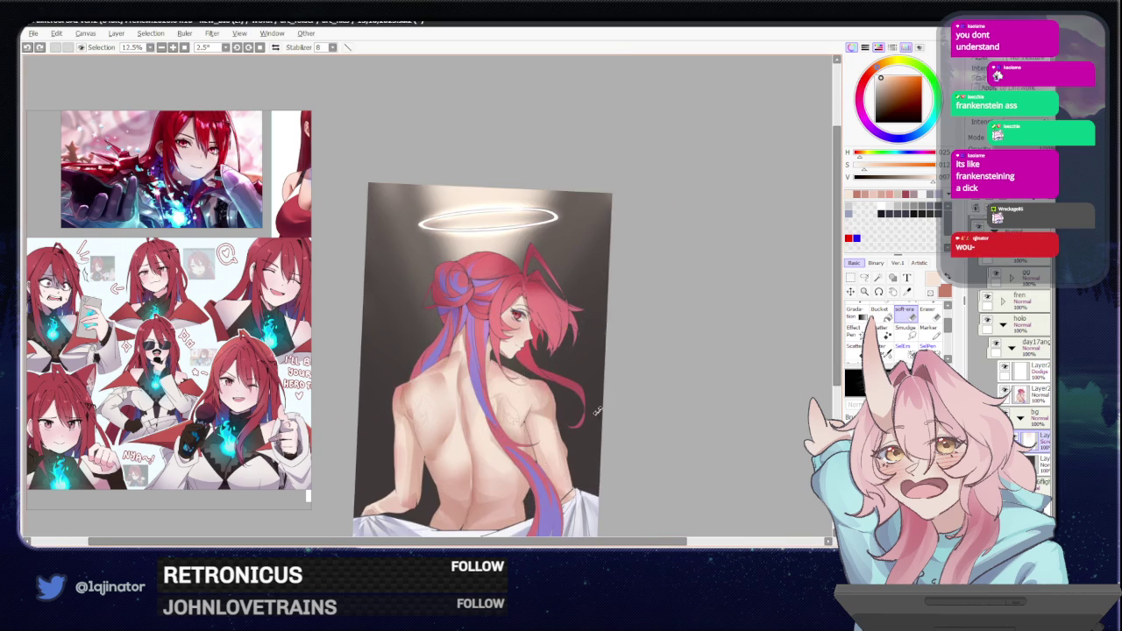
drag(596, 410, 639, 400)
key(ctrl+z)
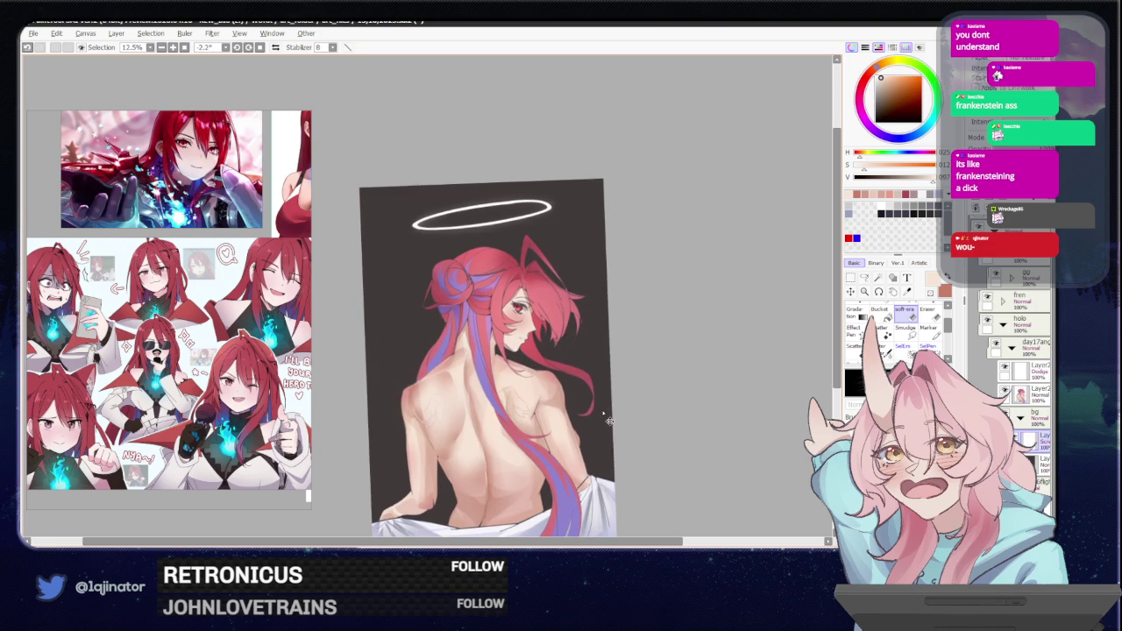
key(ctrl+y)
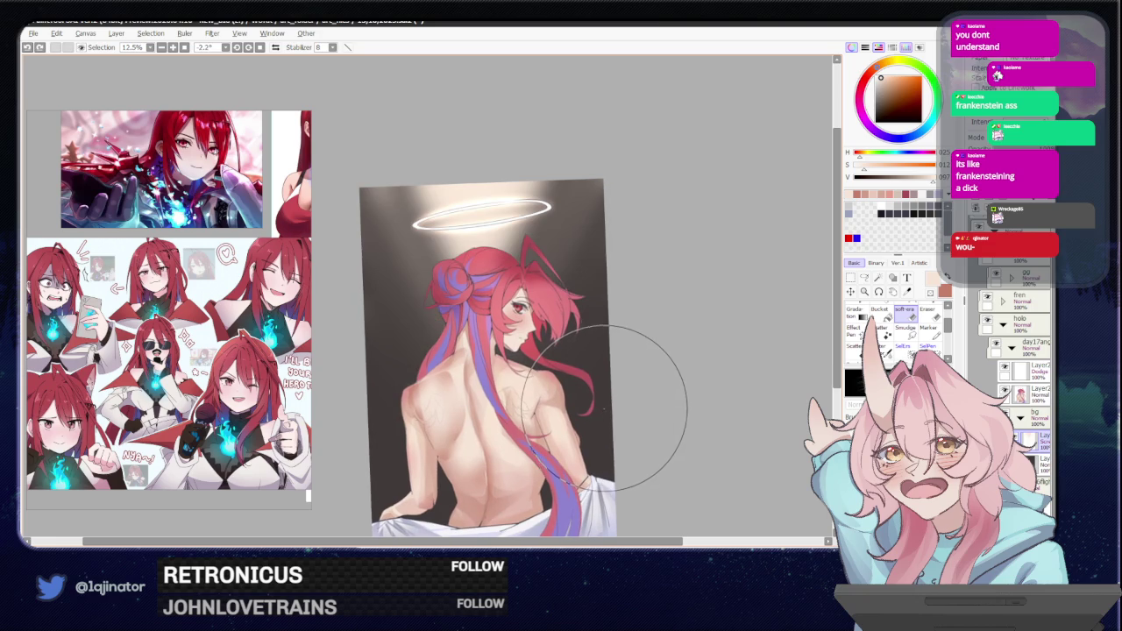
key(ctrl+minus)
click(1020, 418)
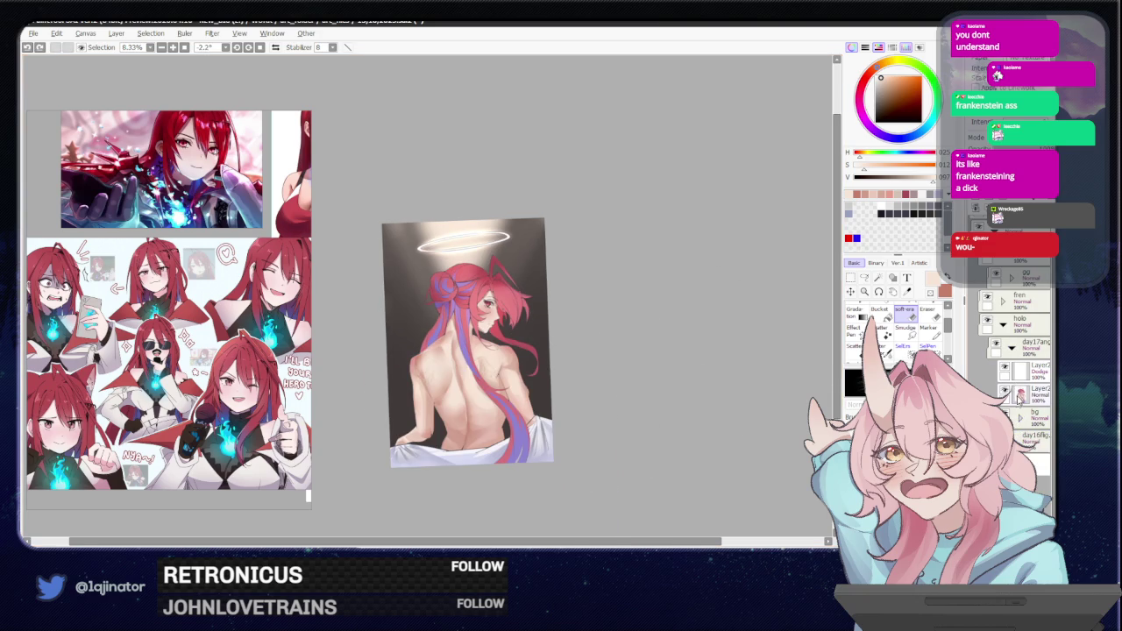
key(ctrl+plus)
Hide the Layer2 Dodge glow layer and select the Layer2 Normal layer.
click(1017, 371)
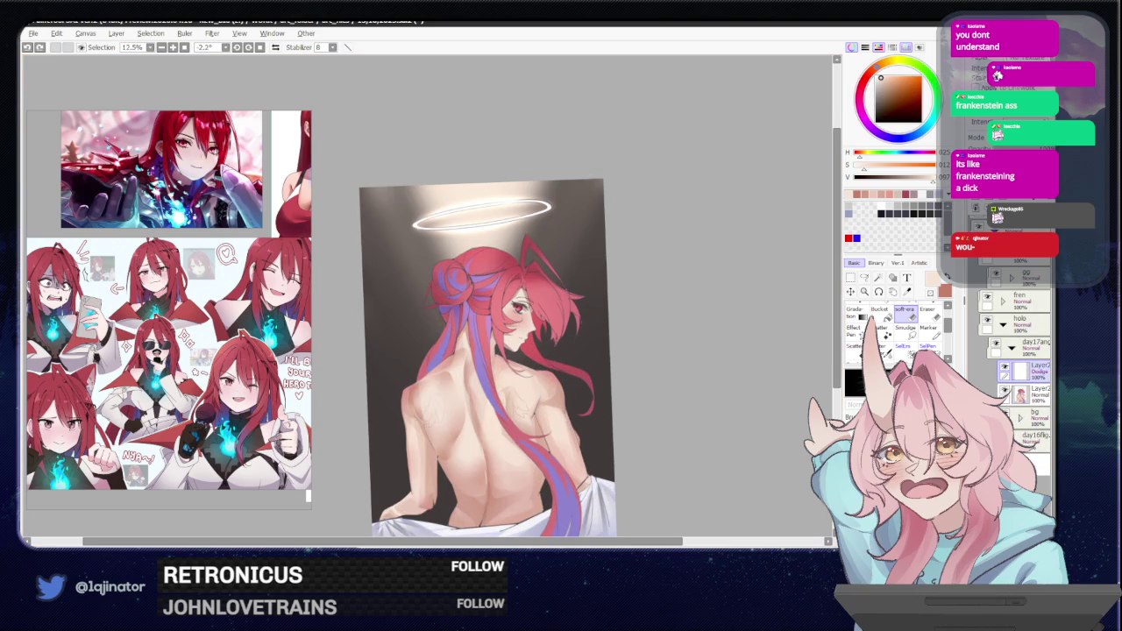
click(988, 208)
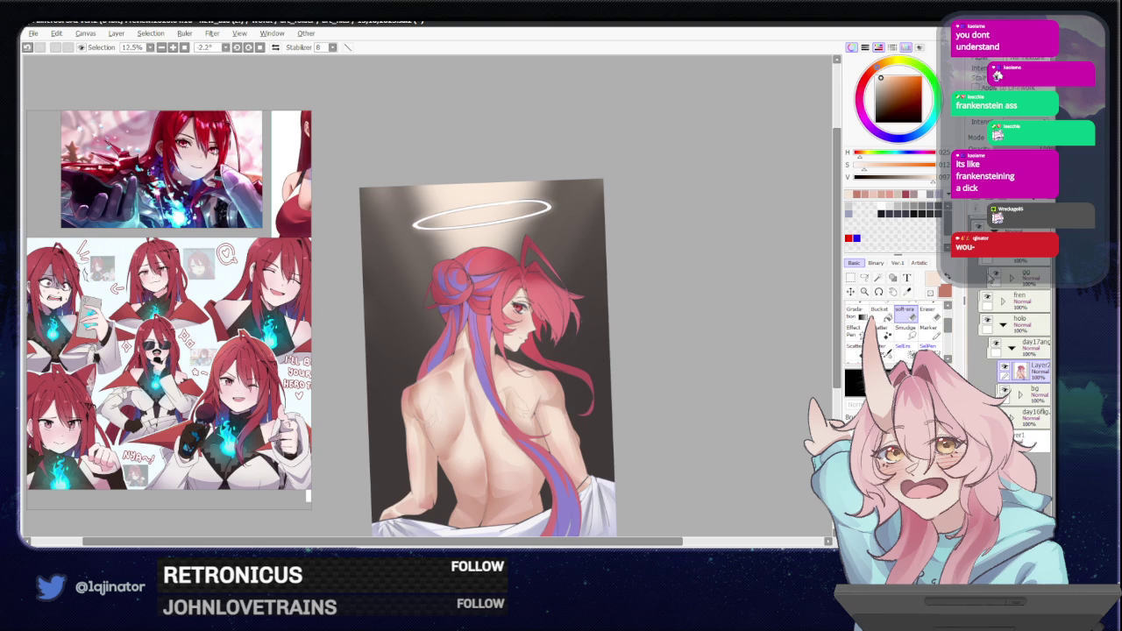
scroll(727, 395, down, 1)
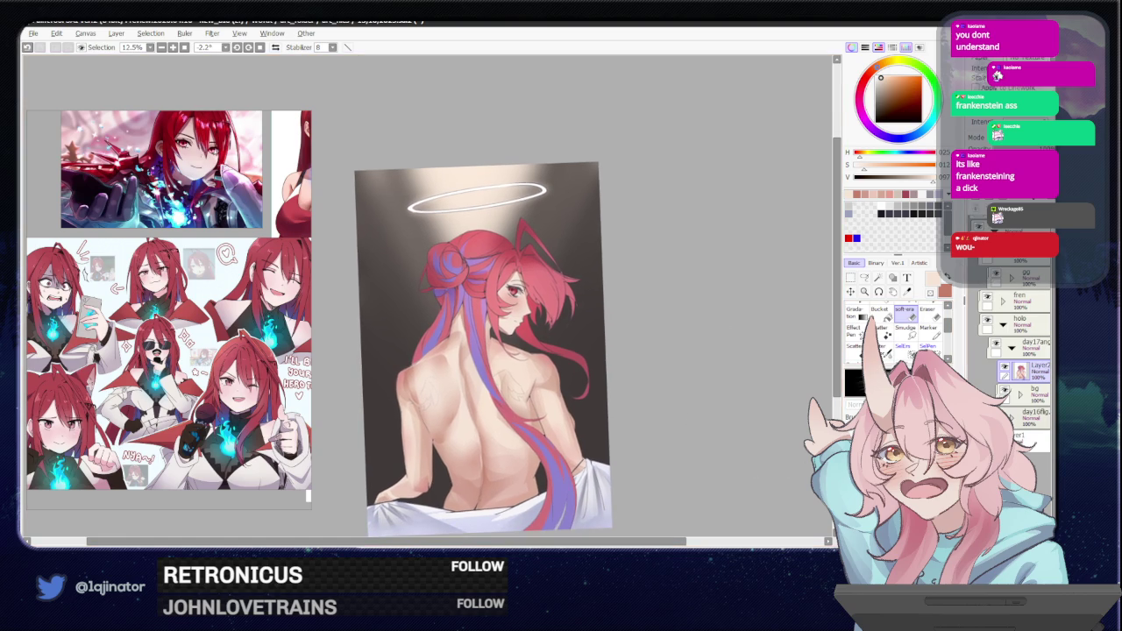
key(ctrl+z)
click(1004, 368)
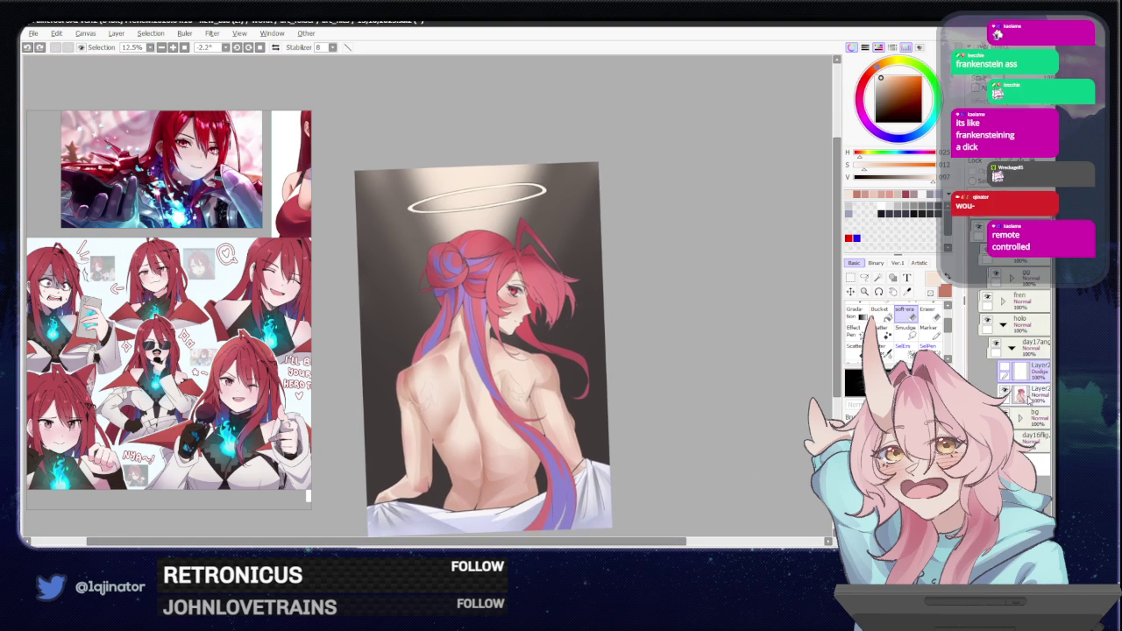
click(1028, 395)
Tilt, zoom and pan the canvas to inspect the back and halo.
drag(692, 351, 679, 417)
scroll(693, 377, up, 1)
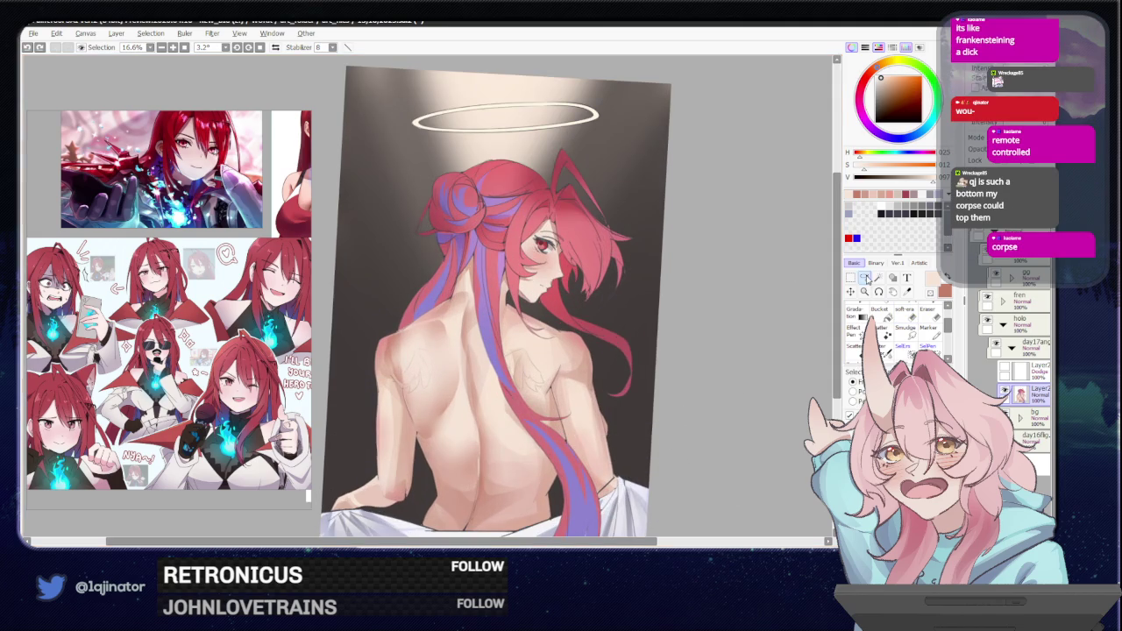
scroll(638, 354, up, 1)
scroll(638, 354, up, 1)
scroll(415, 438, up, 1)
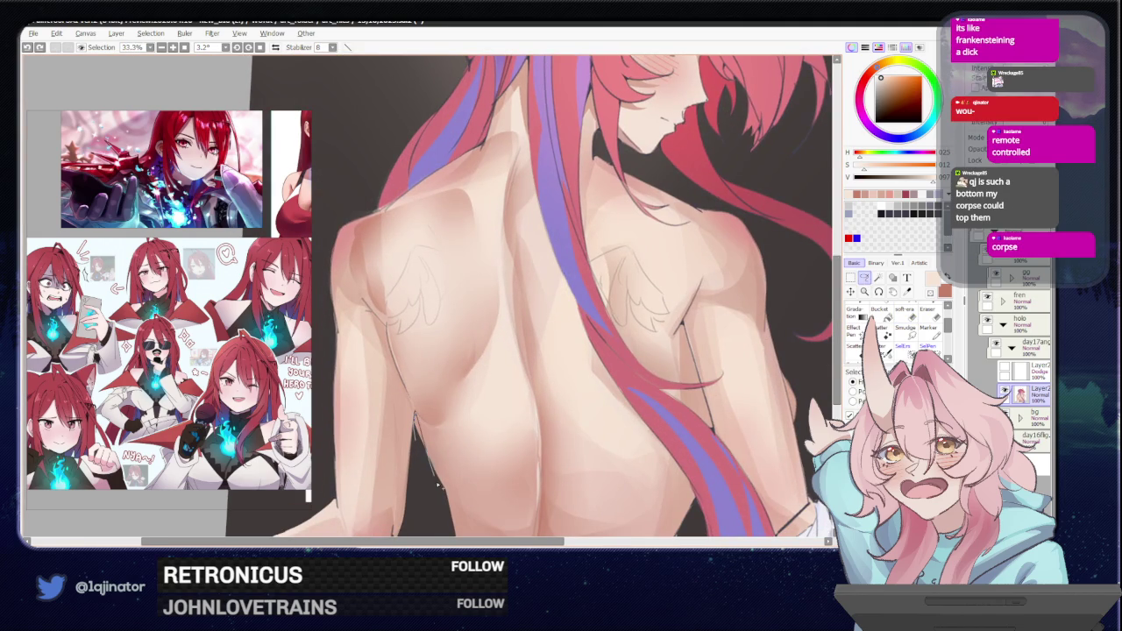
scroll(421, 429, down, 2)
mouse_move(694, 308)
mouse_down()
mouse_move(689, 388)
mouse_move(676, 401)
mouse_up()
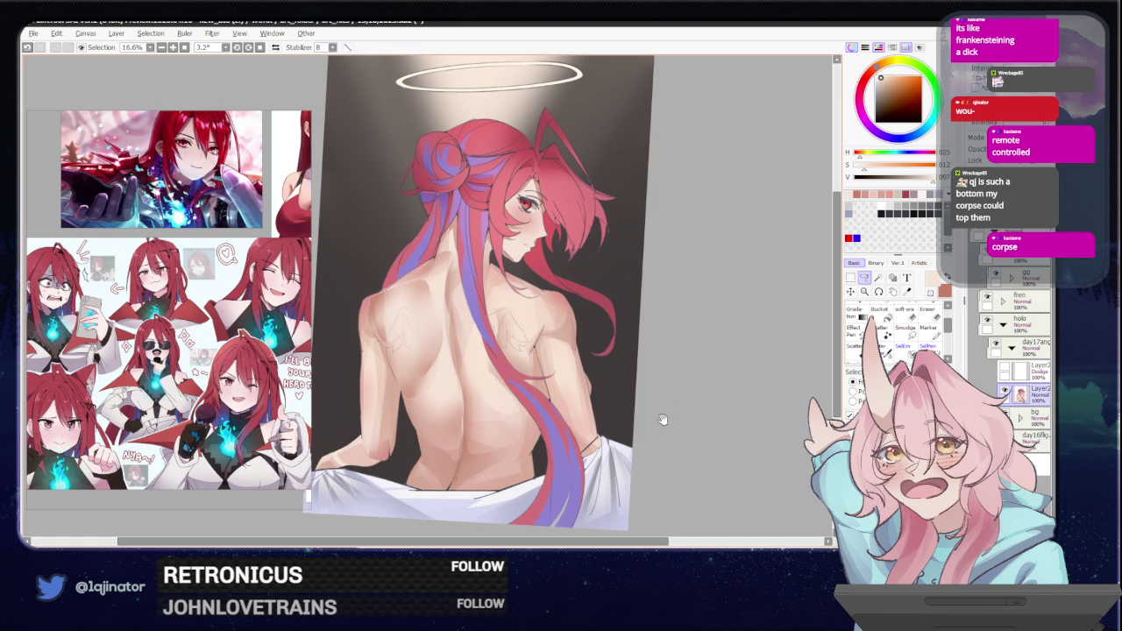
drag(666, 424, 659, 421)
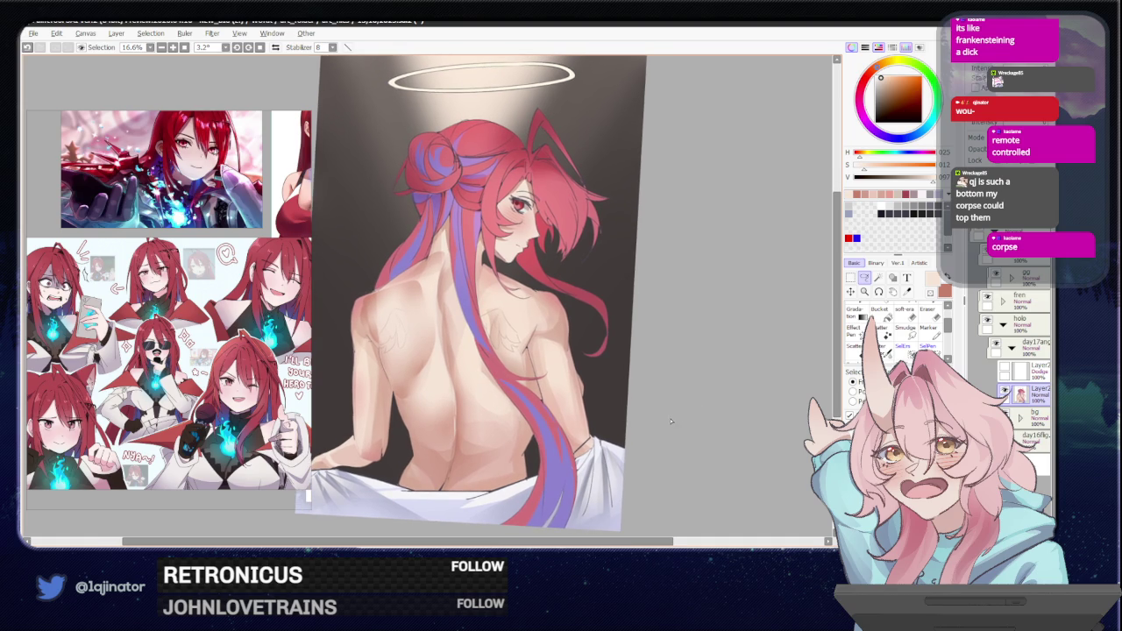
scroll(666, 425, up, 1)
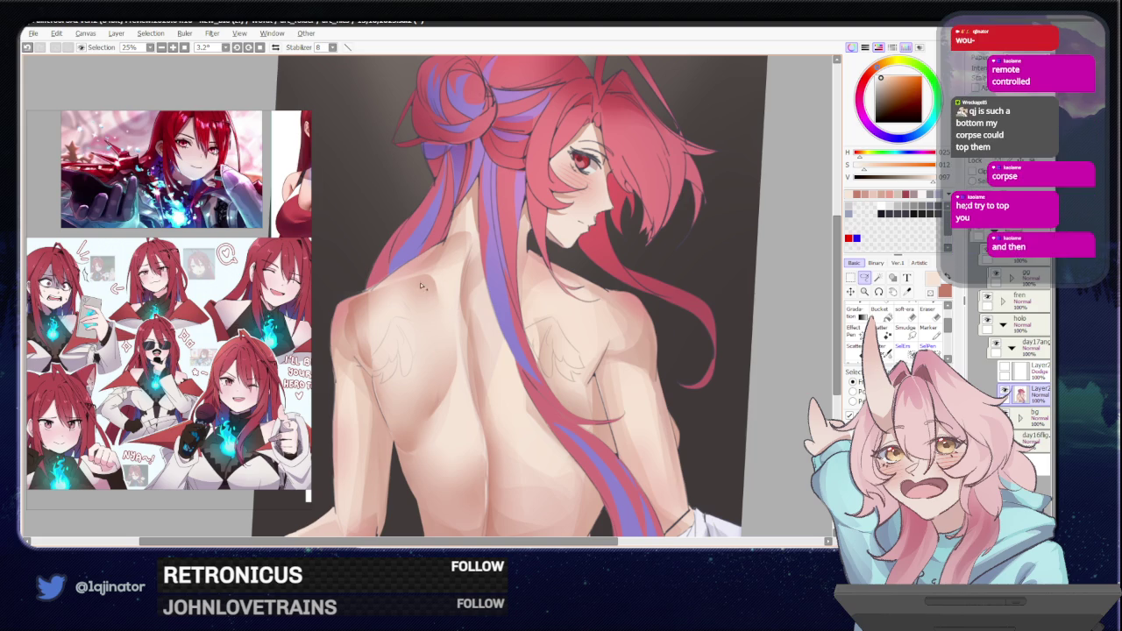
mouse_move(424, 284)
mouse_down()
mouse_move(359, 325)
mouse_move(445, 289)
mouse_up()
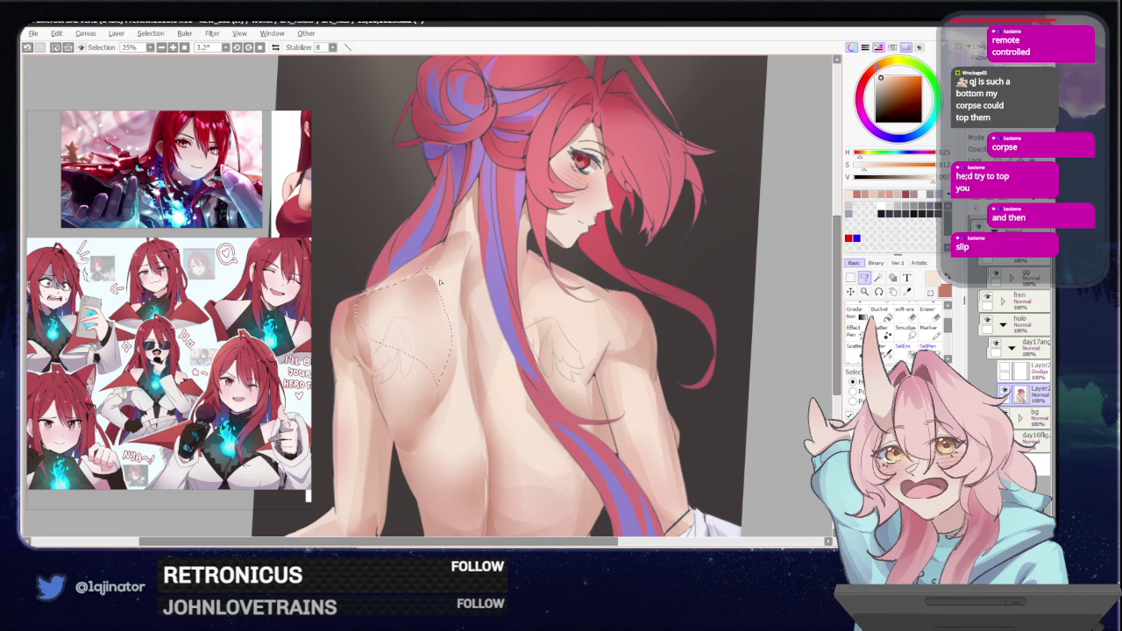
key(b)
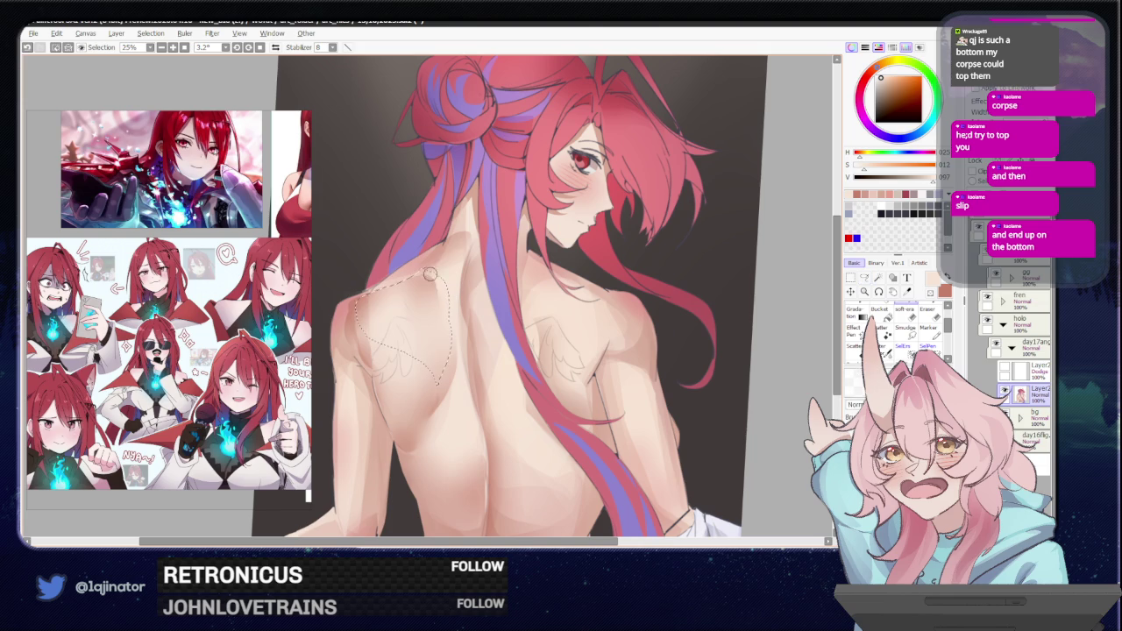
key(bracketright)
key(bracketright)
key(bracketright)
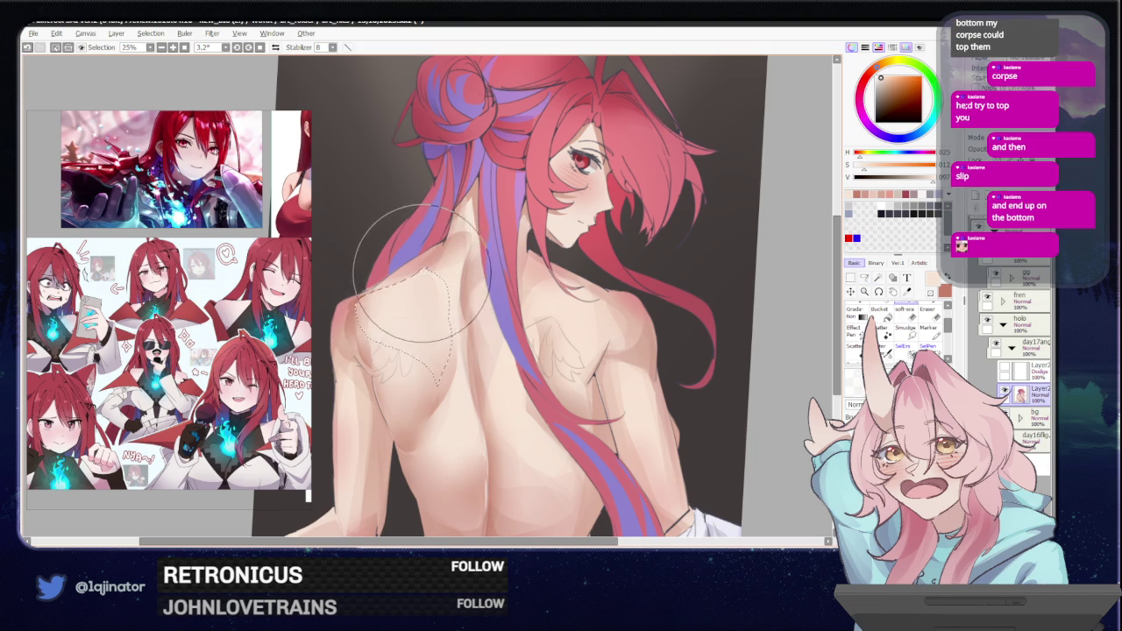
scroll(430, 285, down, 2)
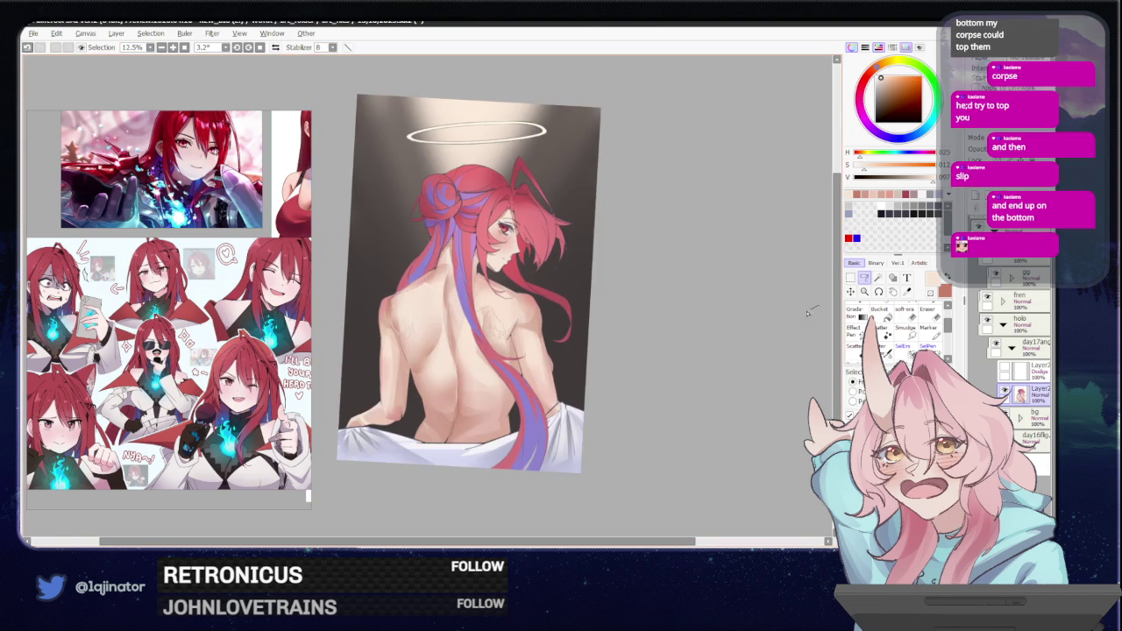
scroll(465, 327, up, 1)
scroll(464, 328, down, 2)
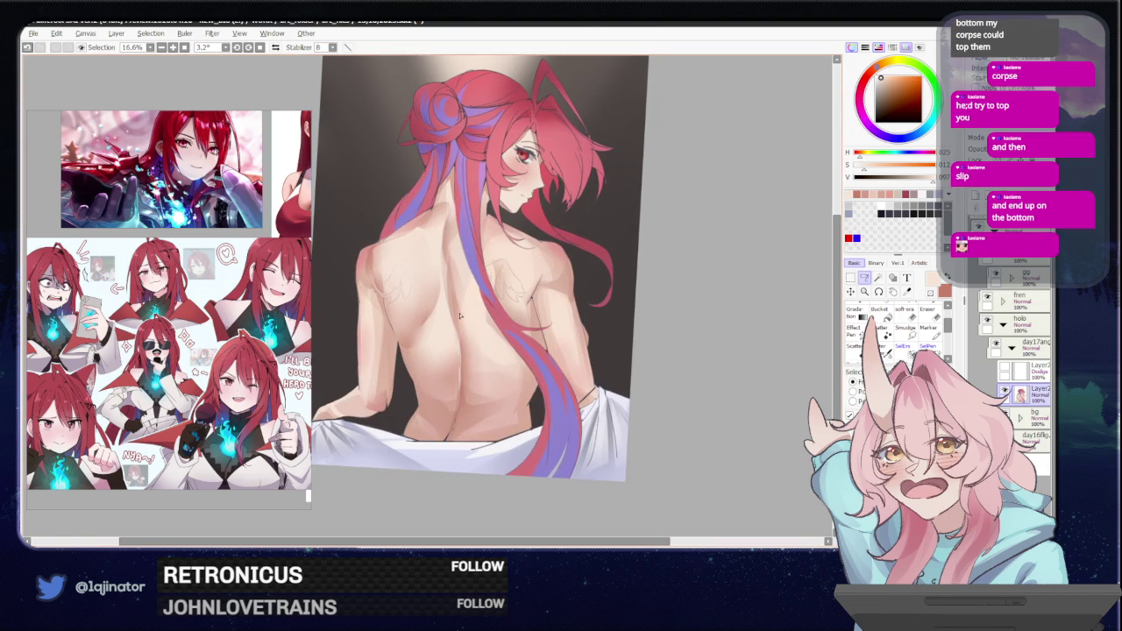
scroll(454, 343, up, 2)
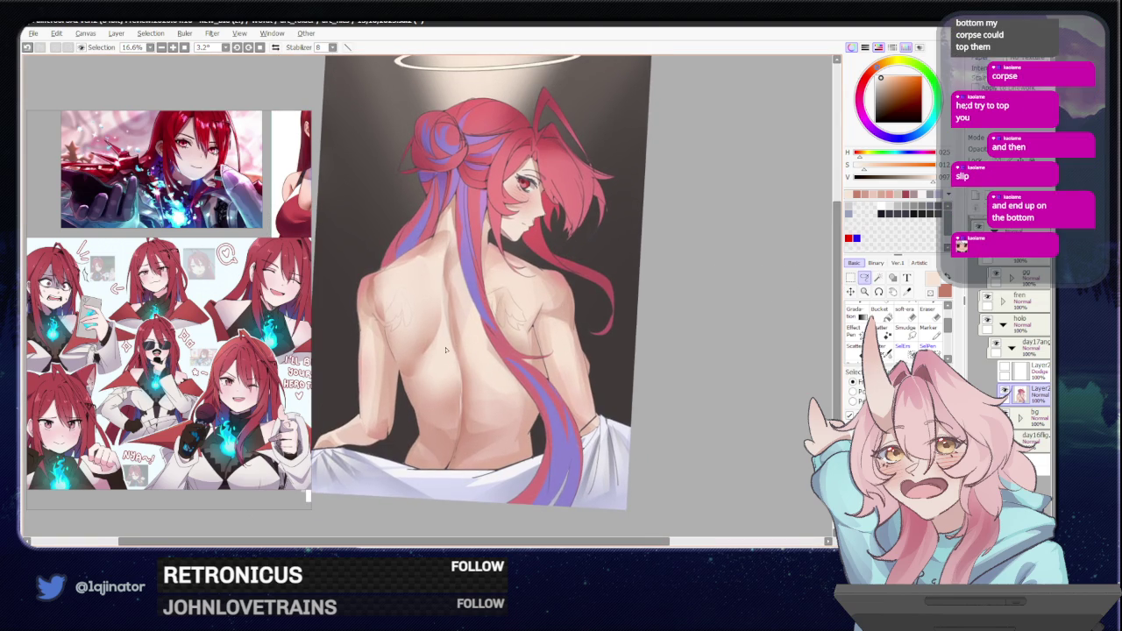
key(b)
alt+click(436, 380)
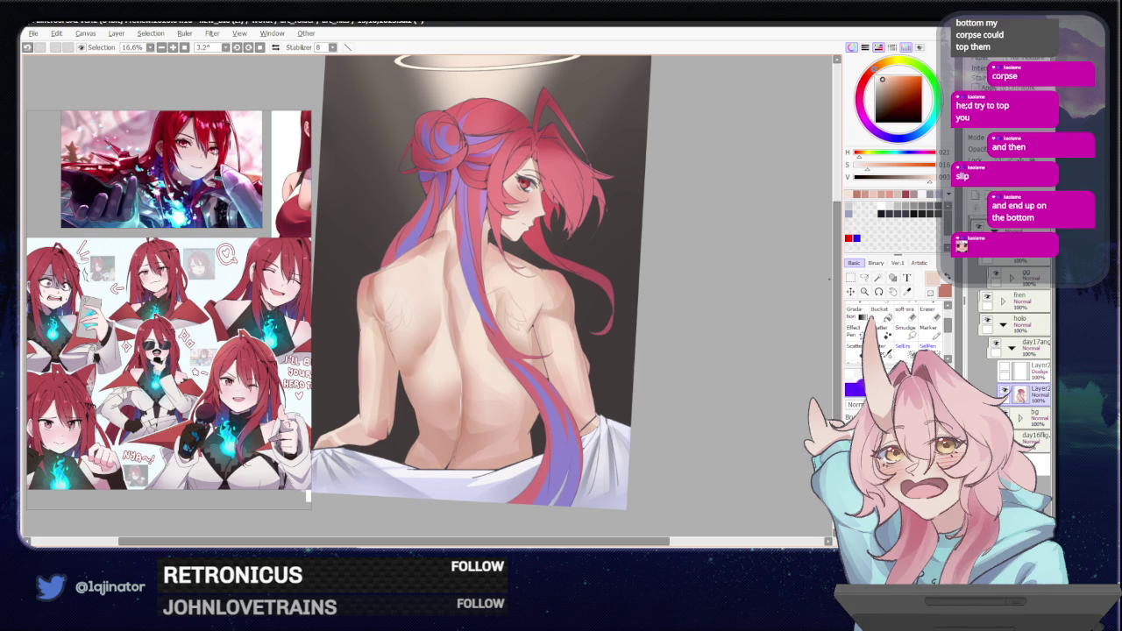
alt+click(435, 348)
key(a)
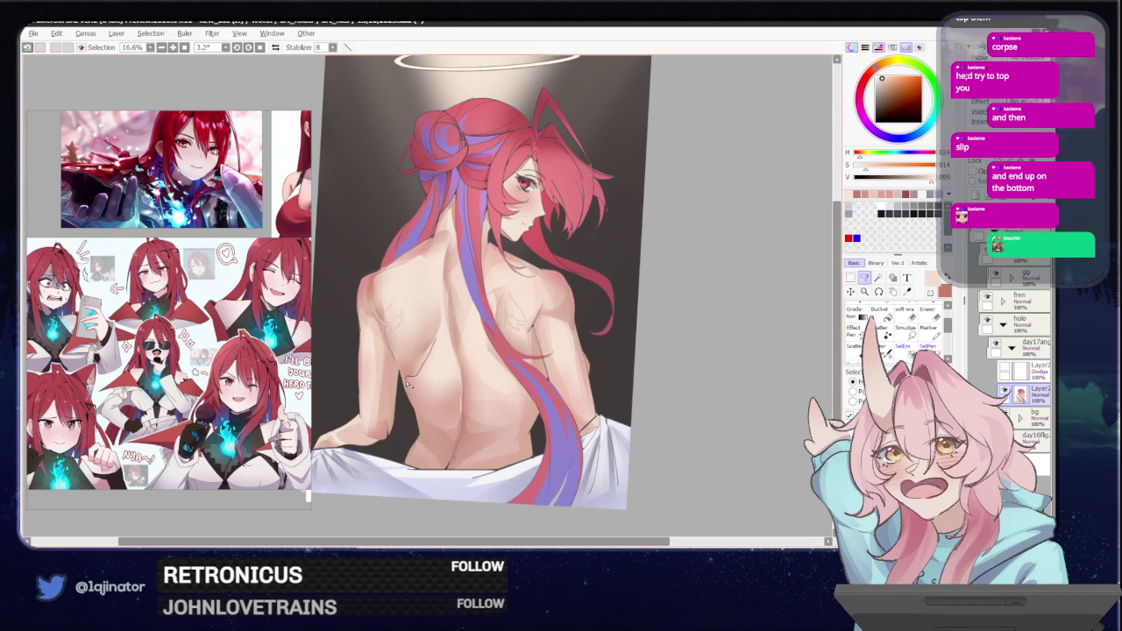
drag(455, 354, 448, 331)
key(b)
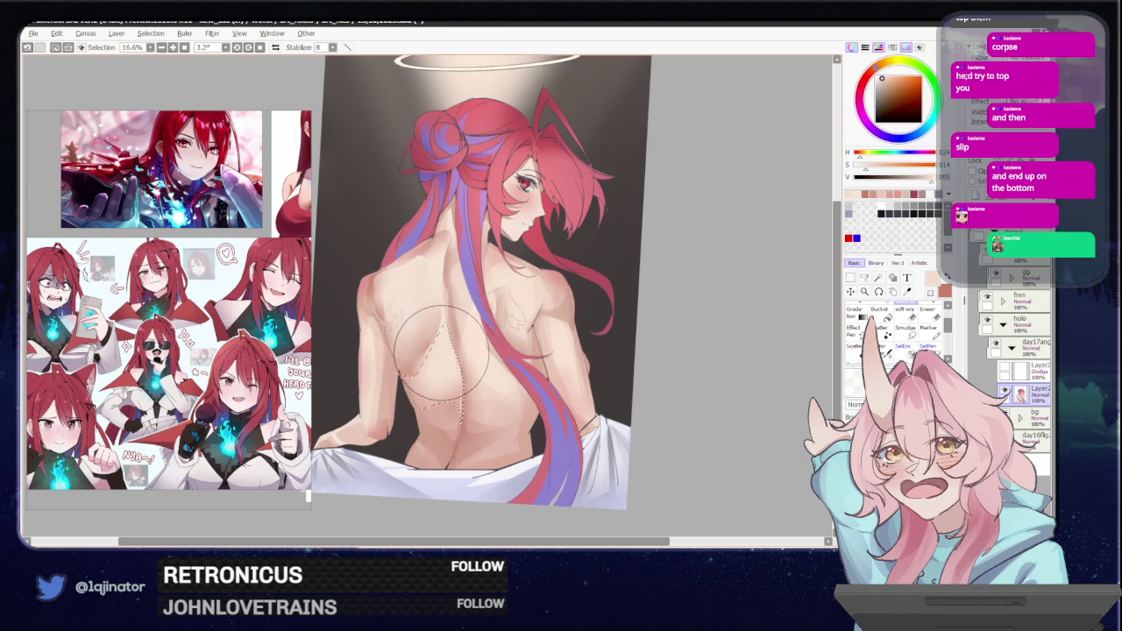
click(858, 279)
drag(718, 356, 702, 378)
key(b)
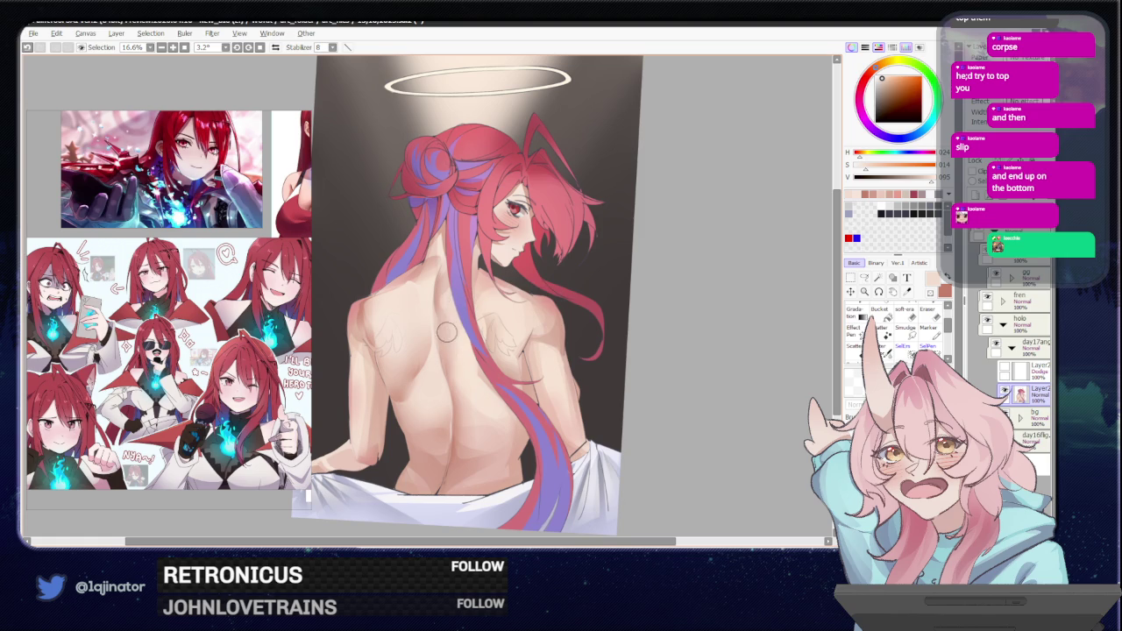
mouse_move(480, 429)
mouse_down()
mouse_move(488, 451)
mouse_move(442, 432)
mouse_up()
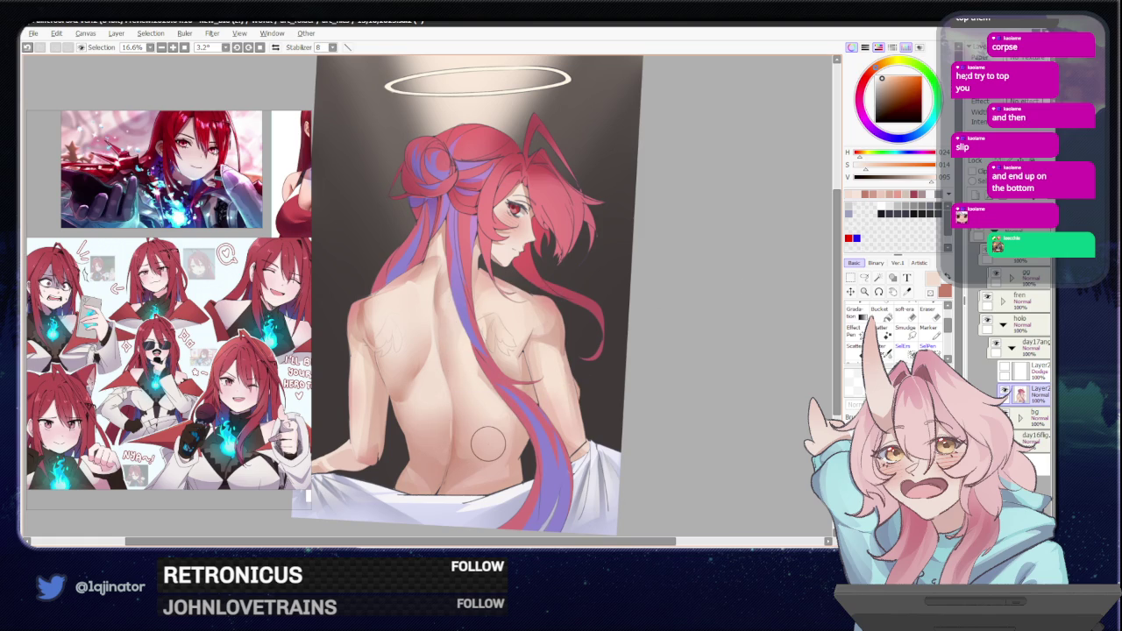
scroll(575, 397, down, 2)
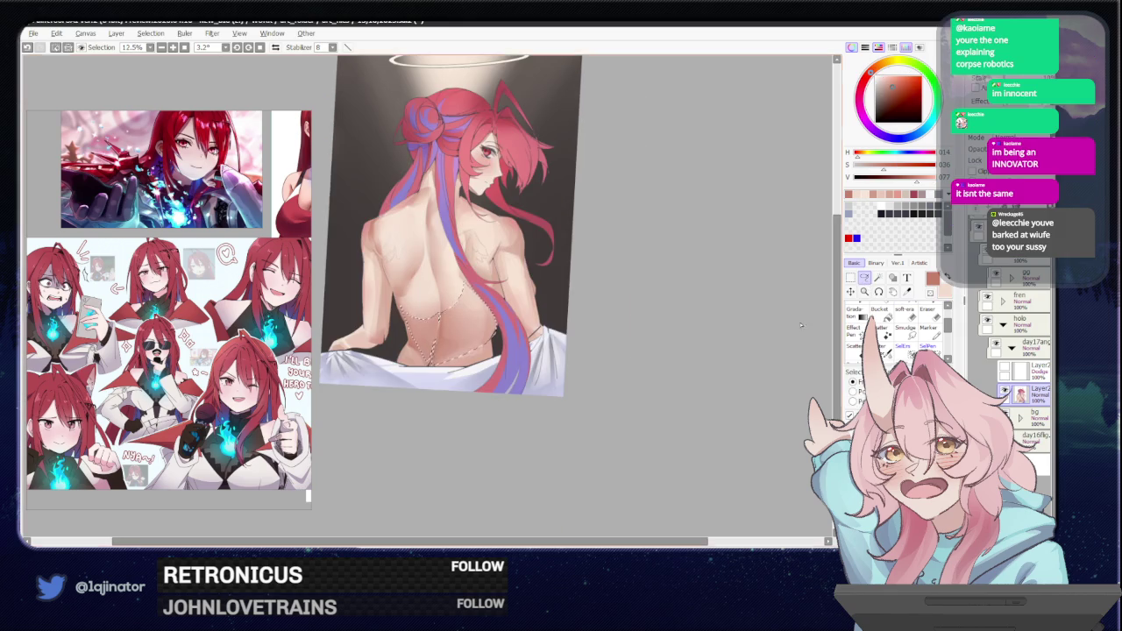
scroll(576, 397, down, 1)
scroll(576, 397, down, 1)
scroll(575, 397, up, 3)
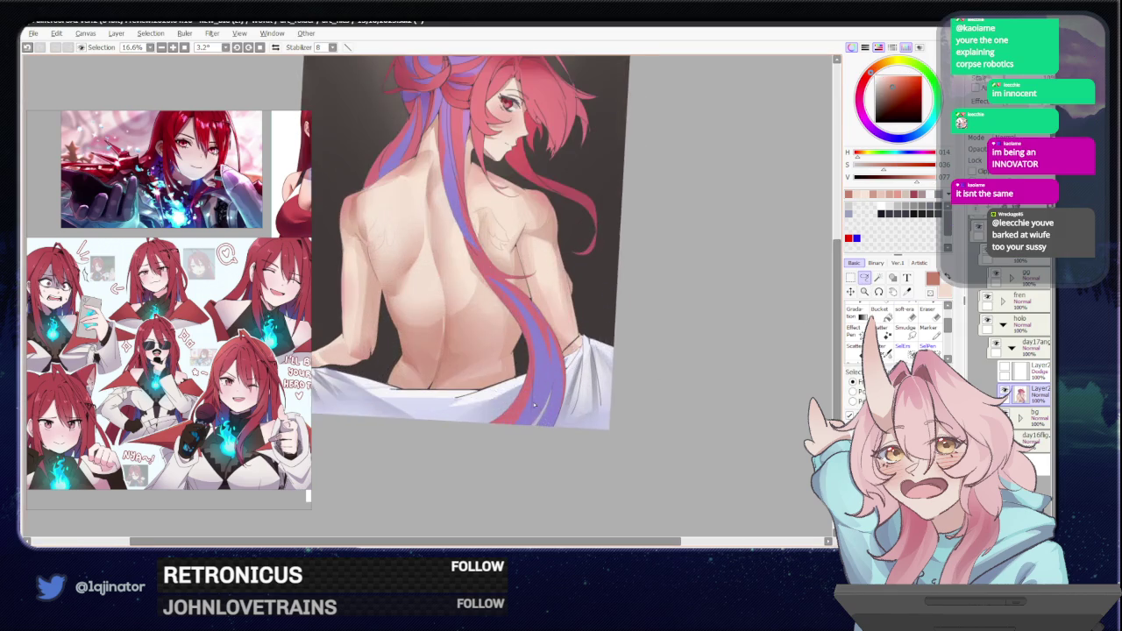
scroll(474, 442, up, 1)
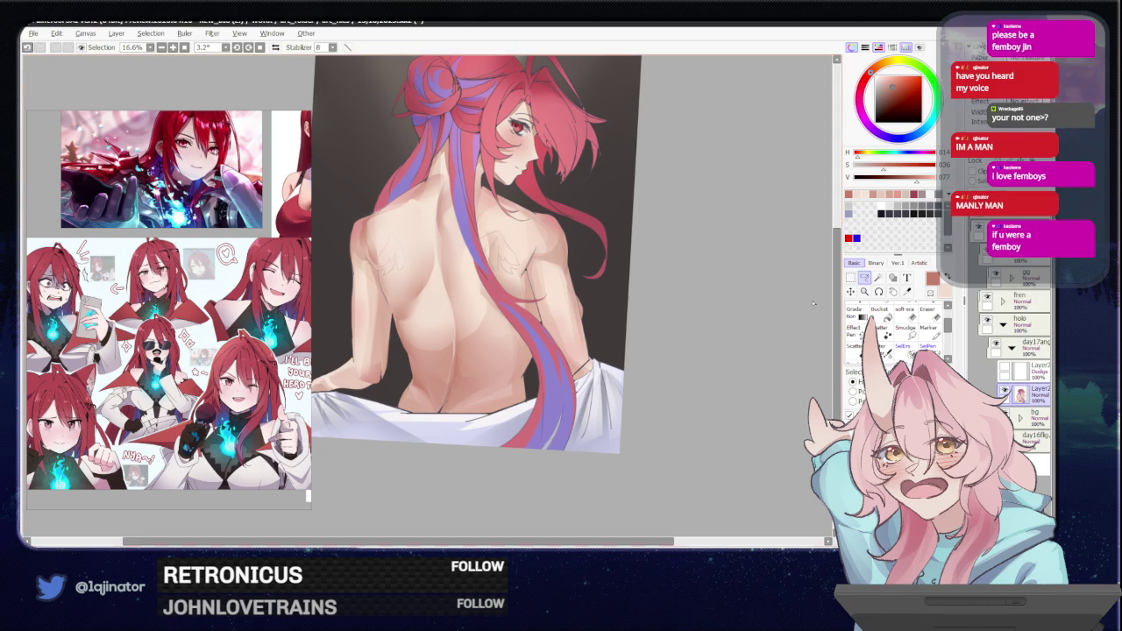
scroll(660, 381, up, 1)
Draw thin lines on the right side of the back and shrink the brush.
scroll(660, 381, up, 1)
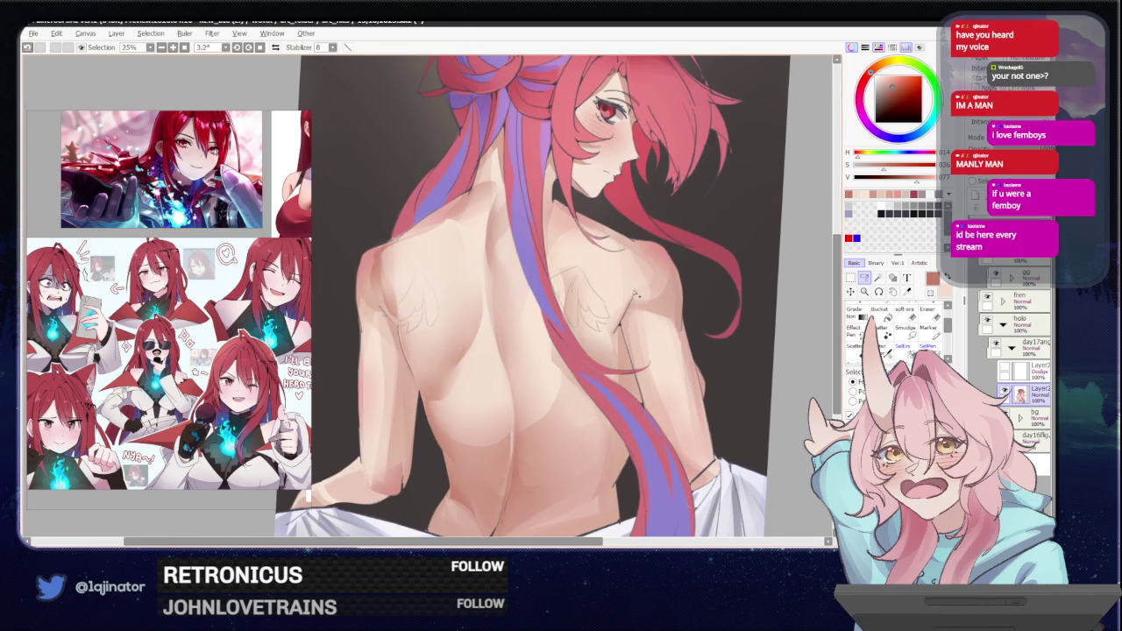
mouse_move(574, 250)
mouse_down()
mouse_move(568, 314)
mouse_move(605, 365)
mouse_move(637, 290)
mouse_move(570, 250)
mouse_up()
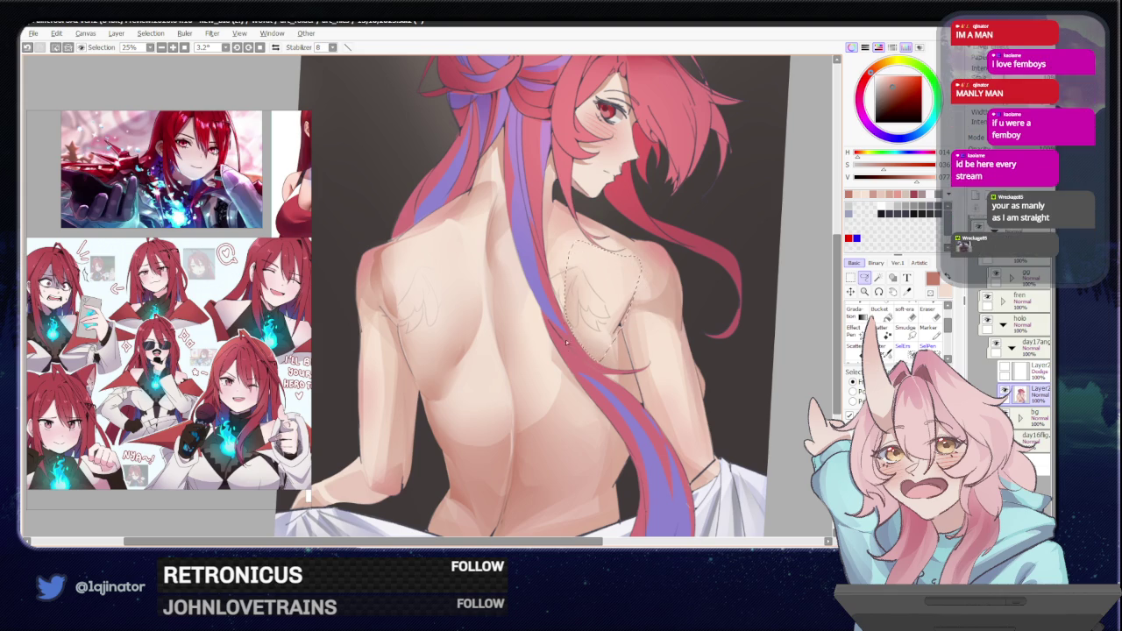
key(e)
key(bracketleft)
key(bracketleft)
key(bracketleft)
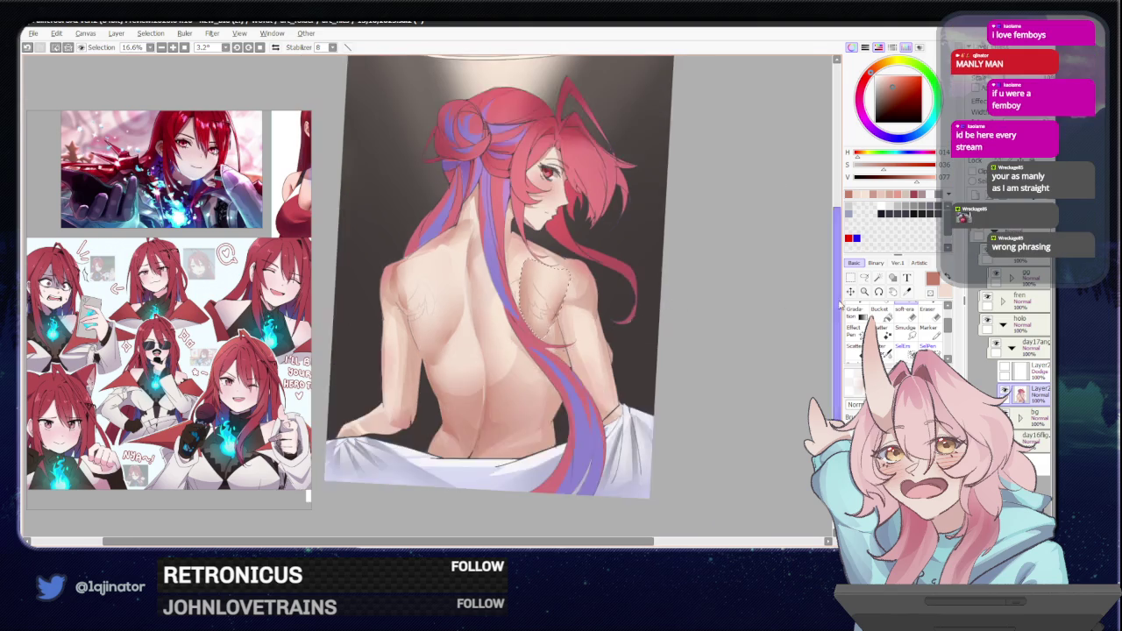
scroll(640, 311, down, 1)
scroll(615, 289, down, 1)
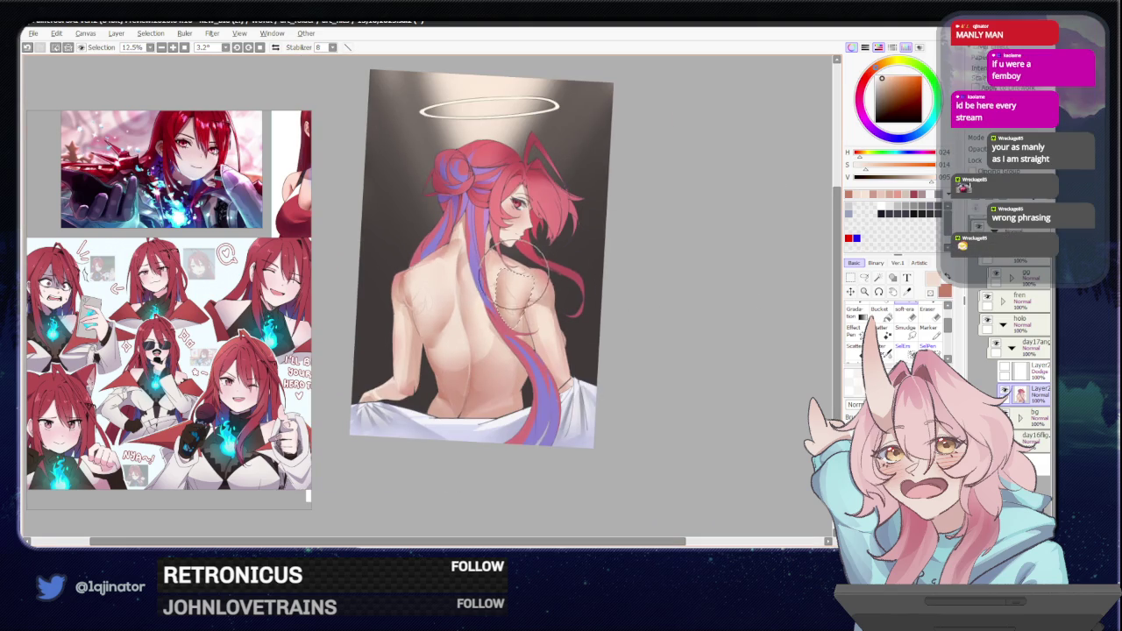
scroll(606, 242, up, 1)
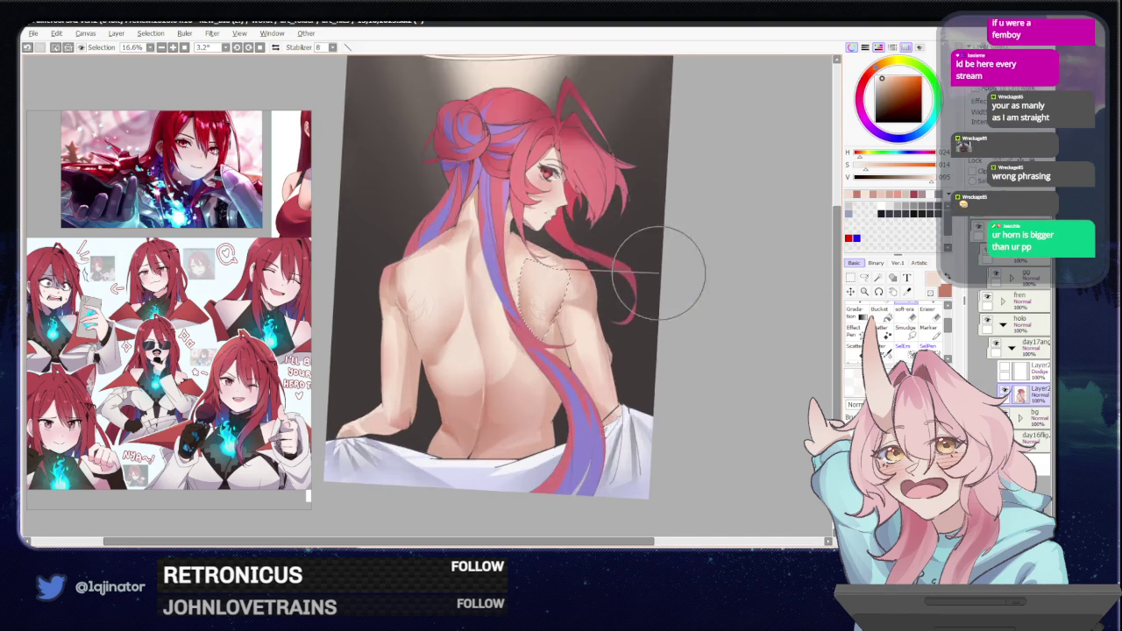
scroll(684, 257, up, 1)
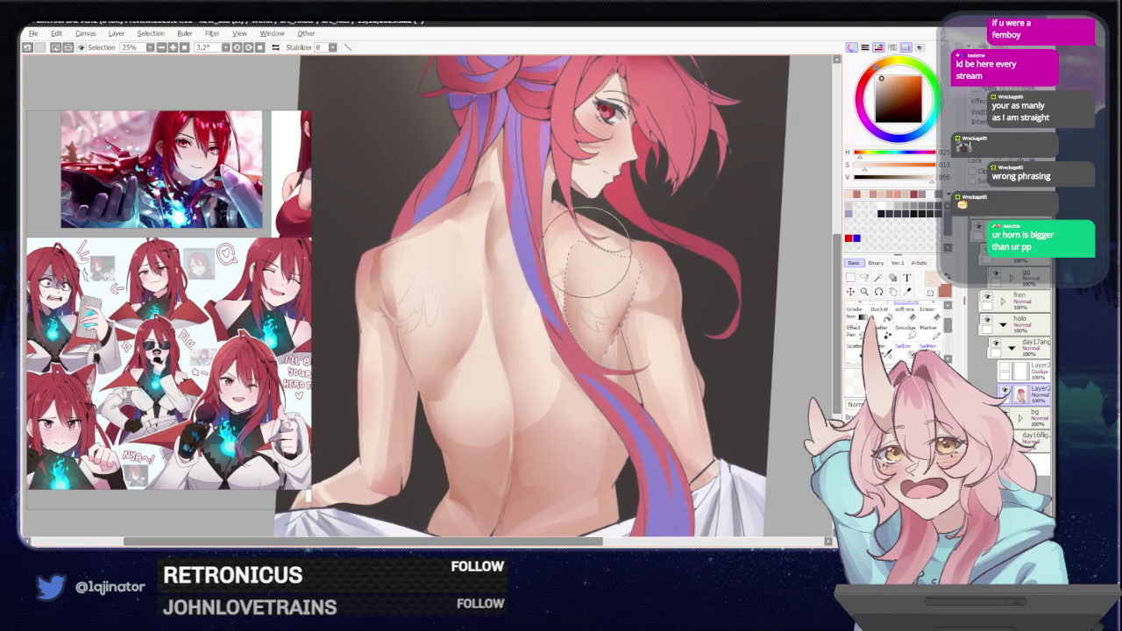
scroll(783, 230, down, 1)
Eyedrop a darker reddish skin tone and shade along the spine.
click(865, 277)
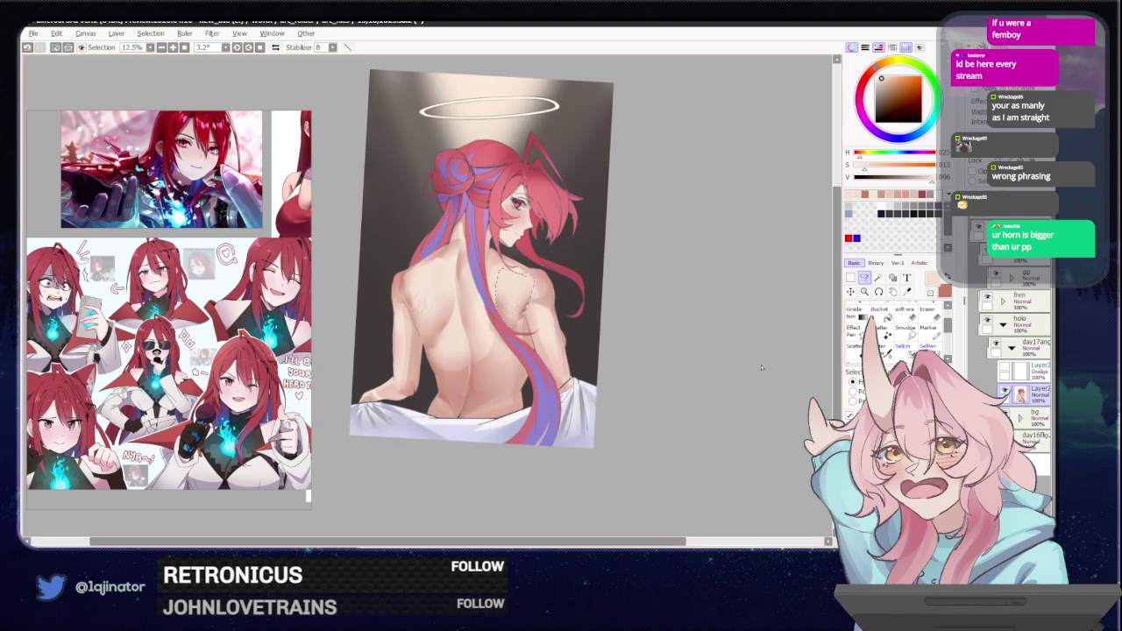
scroll(641, 374, down, 1)
scroll(623, 404, up, 1)
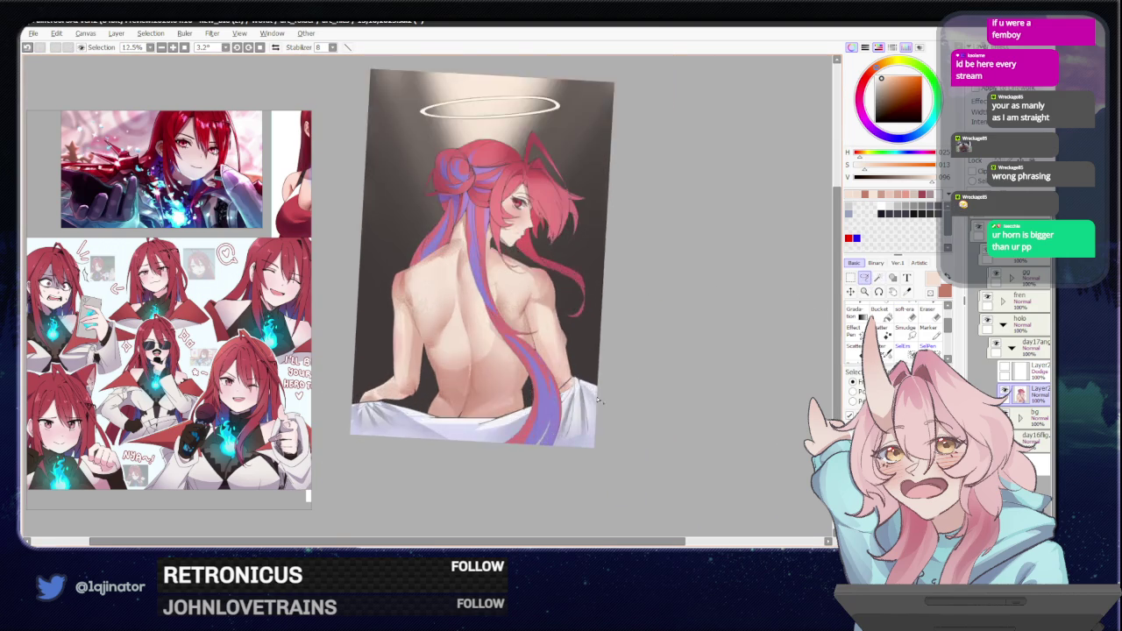
scroll(499, 341, up, 1)
alt+click(489, 285)
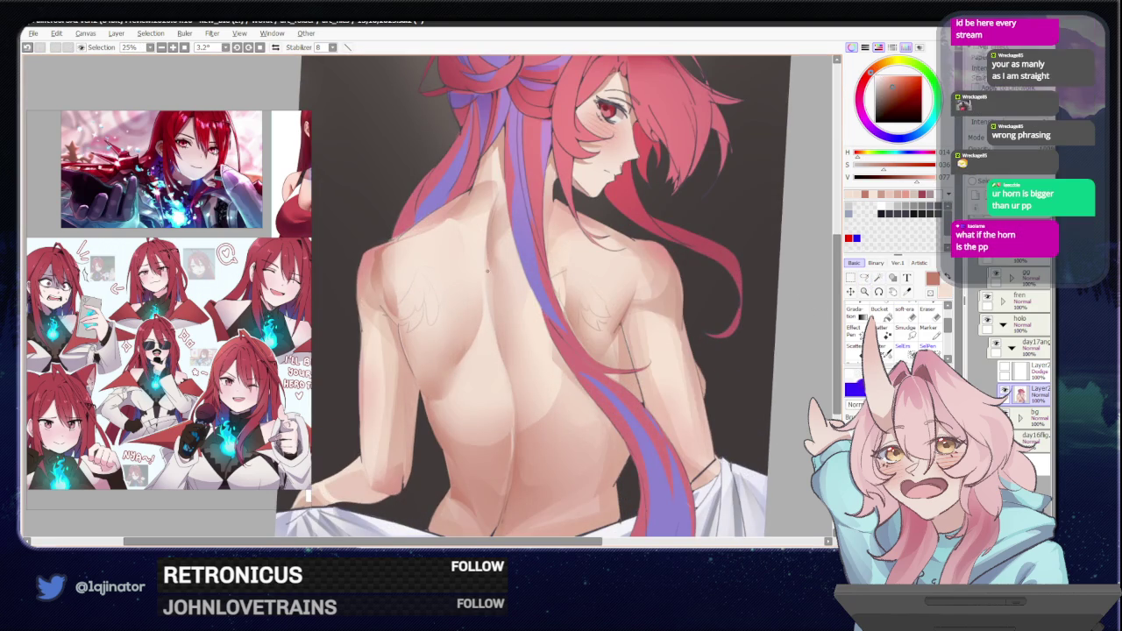
drag(493, 259, 506, 369)
key(b)
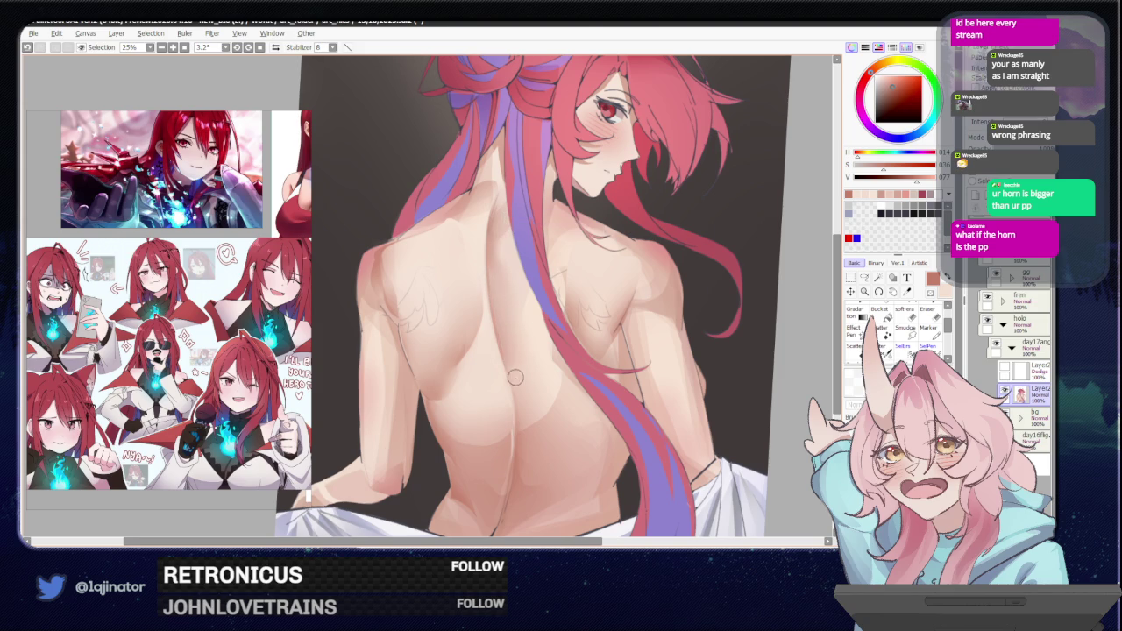
scroll(514, 374, down, 1)
scroll(701, 344, down, 1)
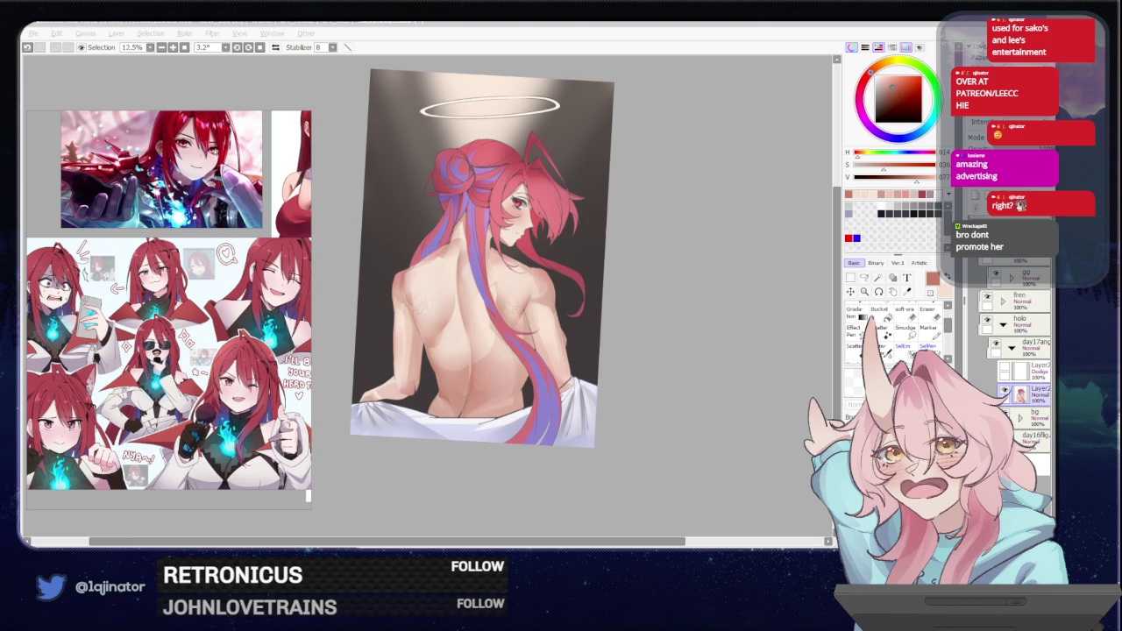
click(666, 342)
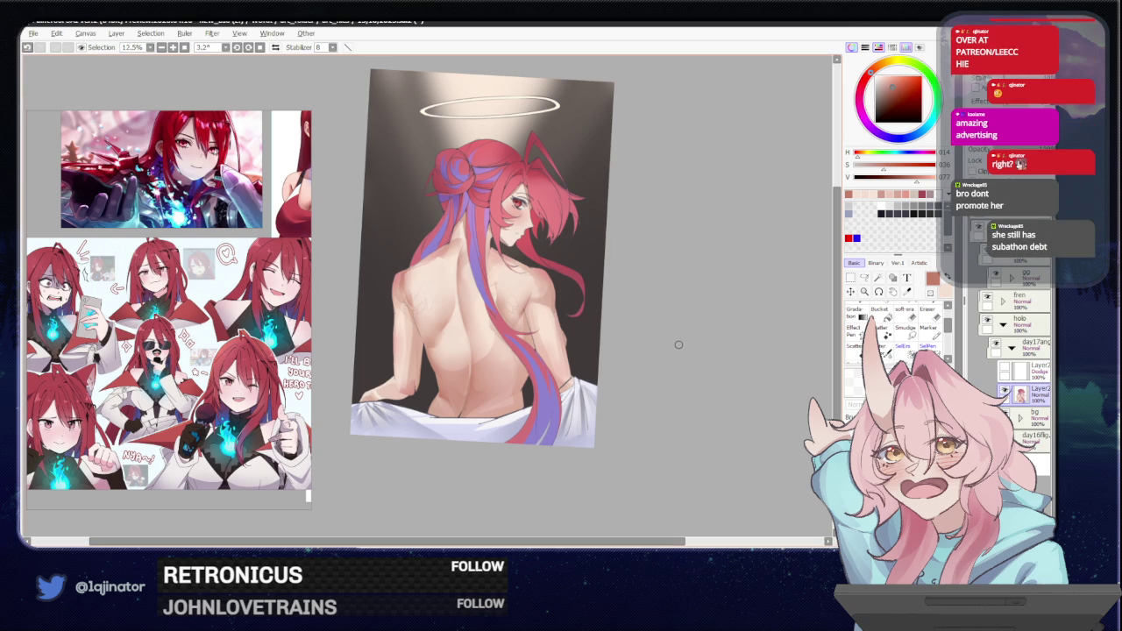
Lasso around the left shoulder blade at 25% zoom, extending over its wing sketch.
key(a)
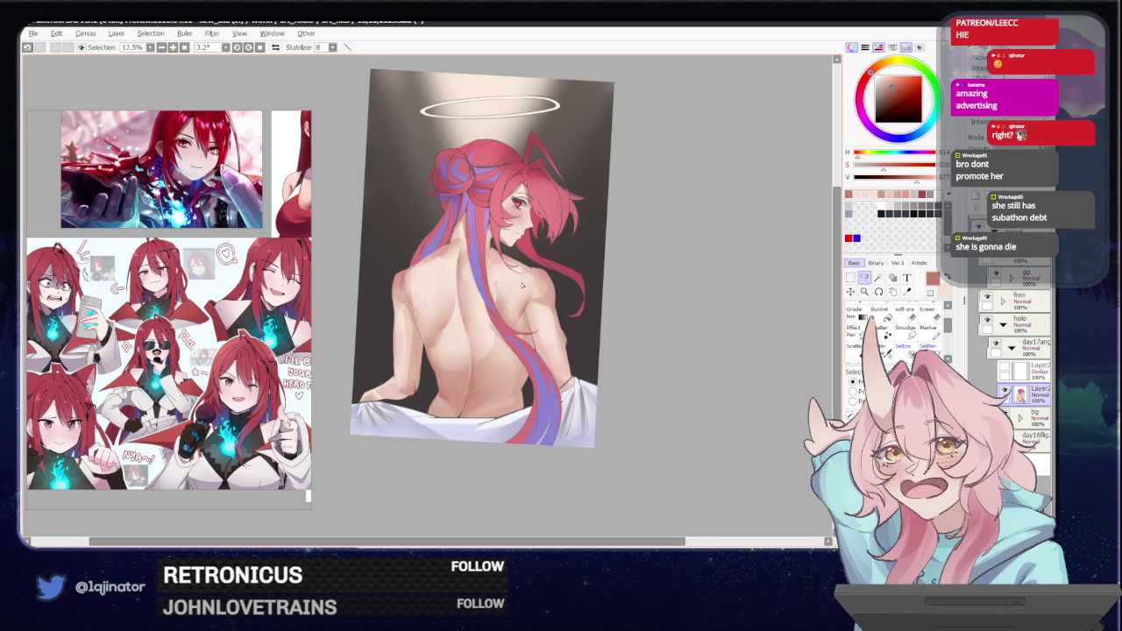
key(alt+Tab)
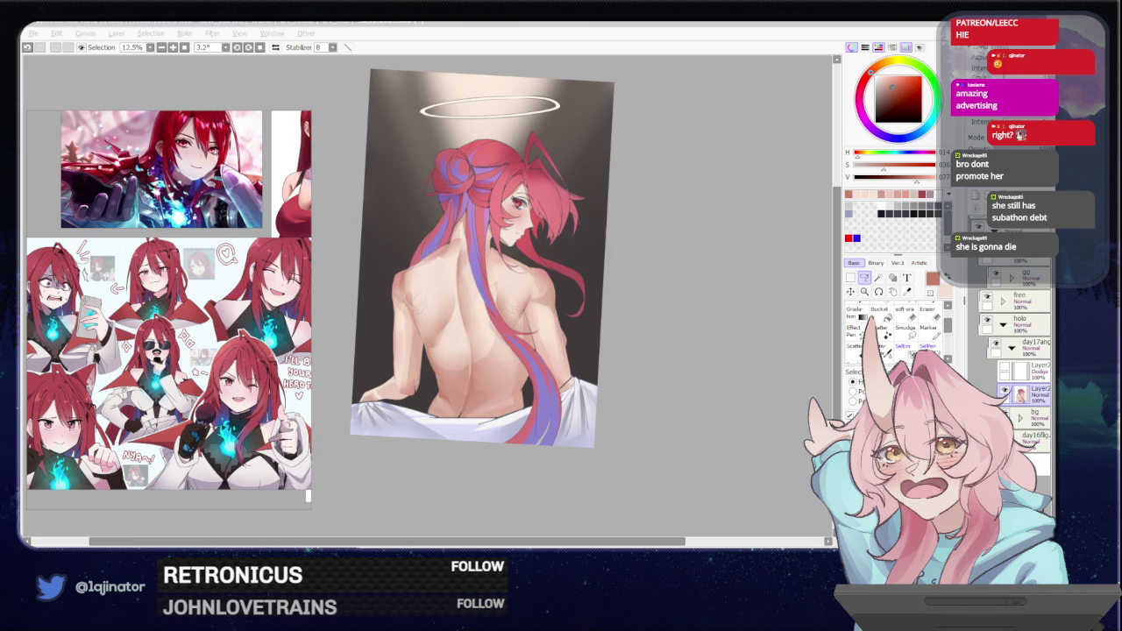
key(alt+Tab)
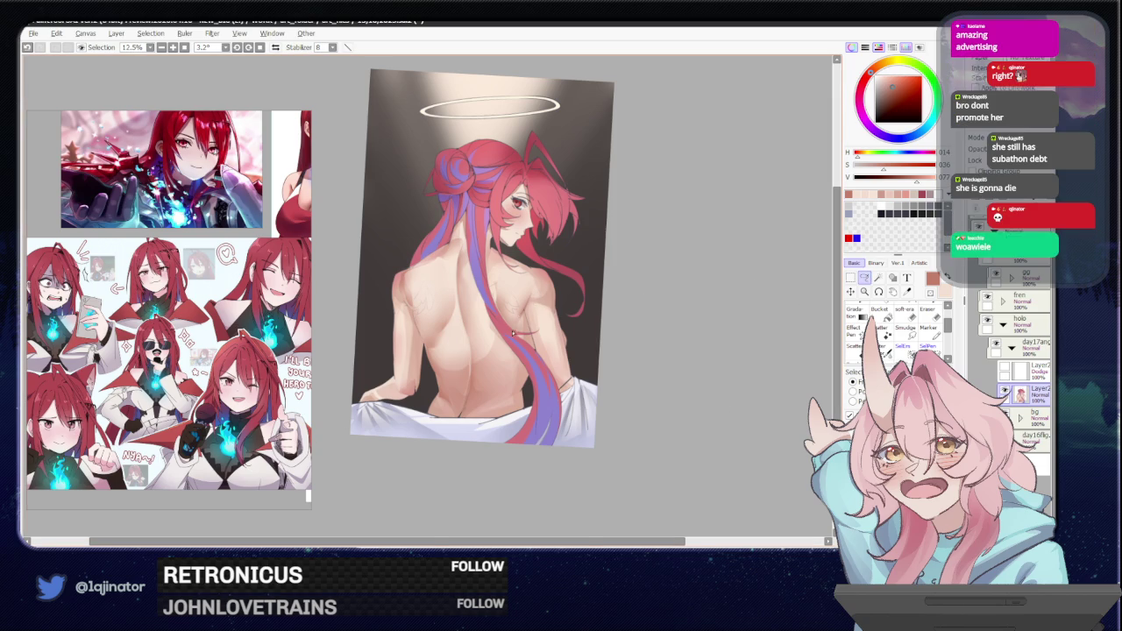
scroll(399, 272, up, 3)
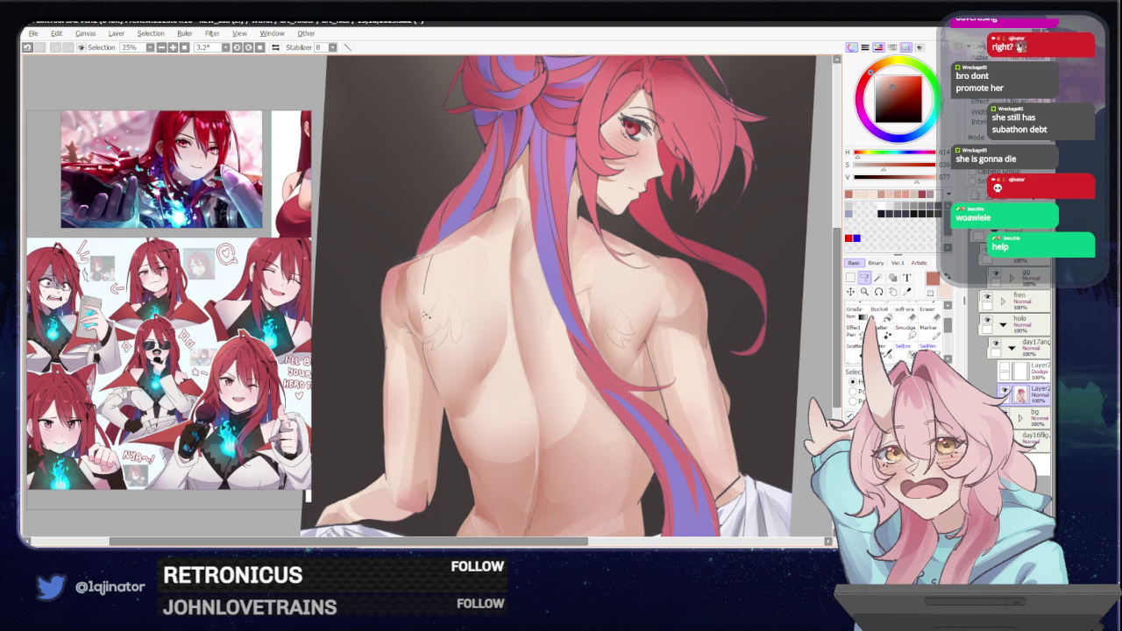
drag(404, 285, 402, 276)
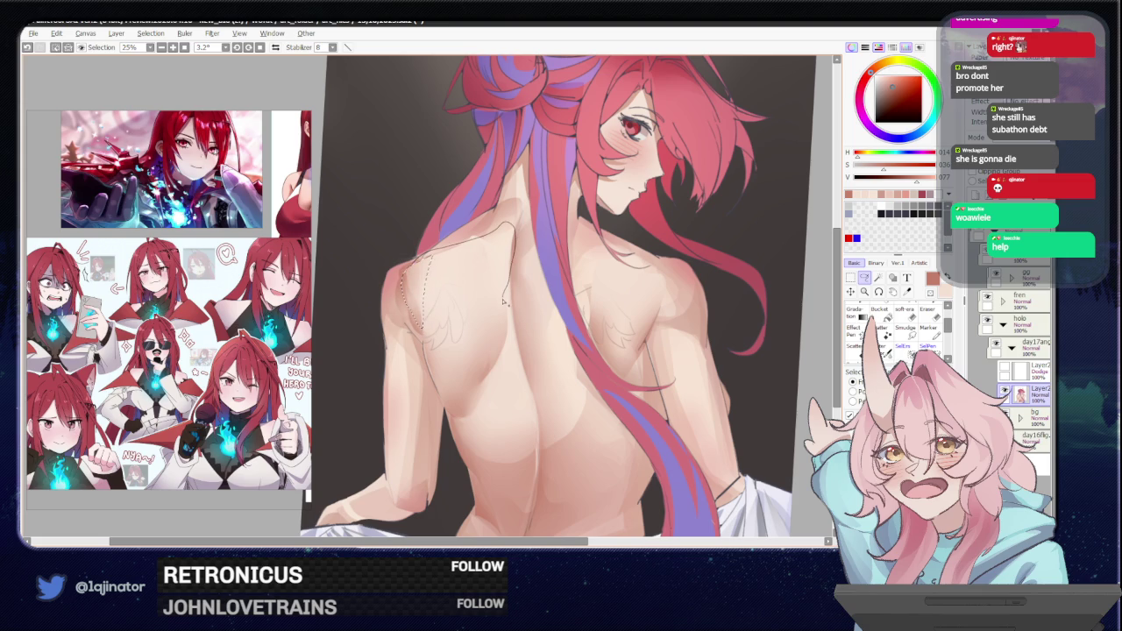
drag(474, 278, 511, 244)
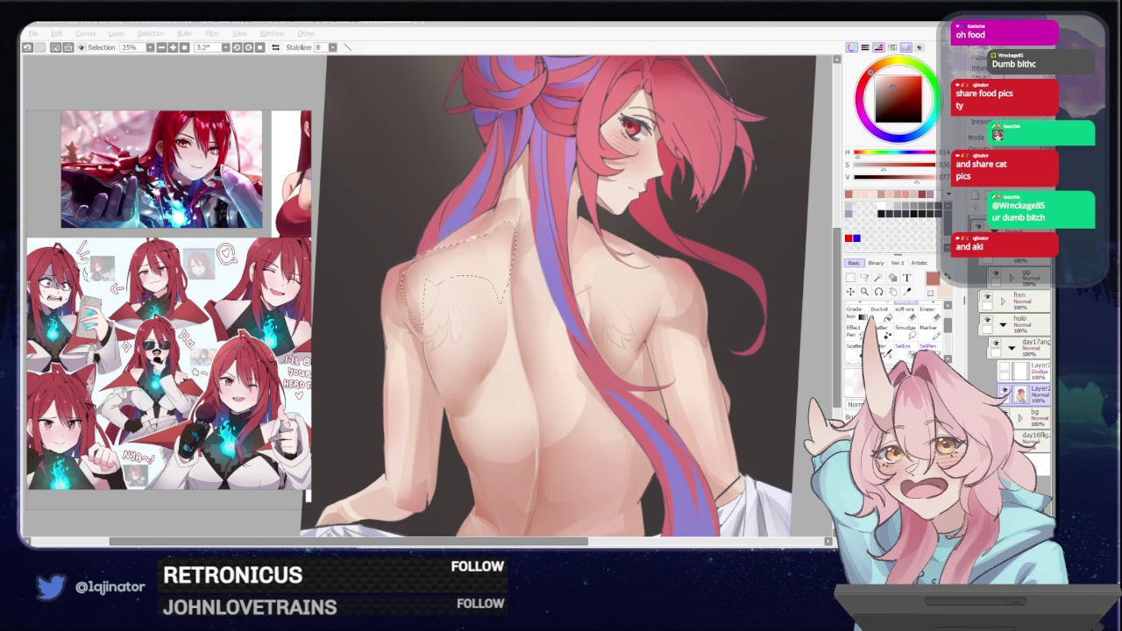
Clear the shoulder selection and reframe the view on the shoulder.
click(864, 277)
key(ctrl+d)
drag(810, 343, 602, 359)
mouse_move(576, 400)
mouse_down()
mouse_move(564, 381)
mouse_move(594, 335)
mouse_move(596, 281)
mouse_move(566, 277)
mouse_move(538, 354)
mouse_up()
key(b)
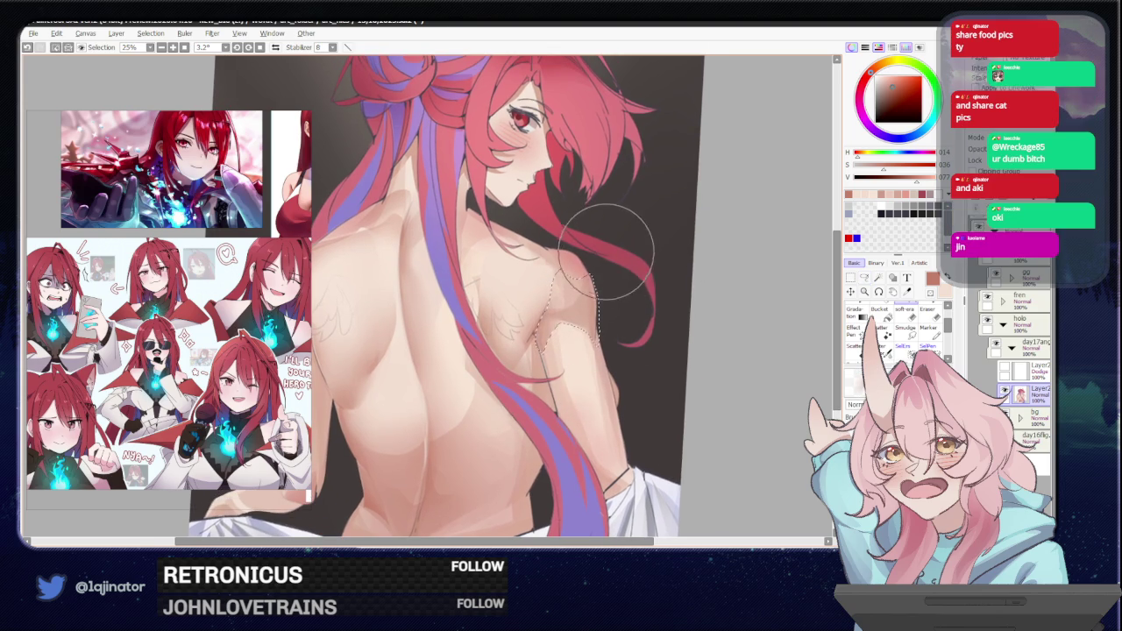
click(864, 277)
click(626, 386)
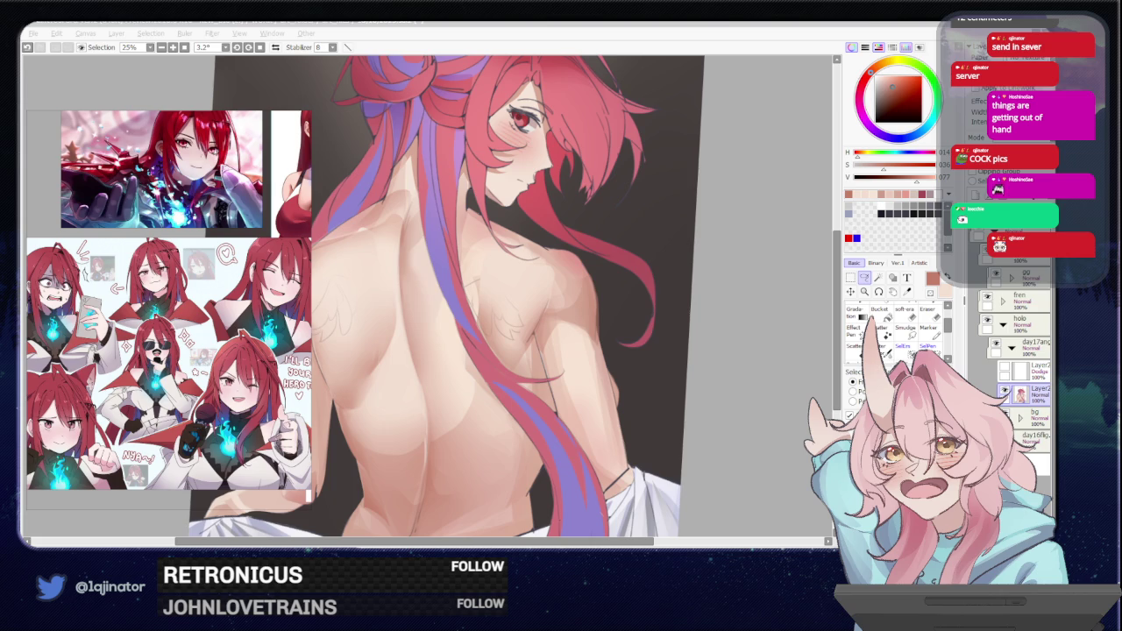
Draw a short thin line on the right upper arm and enlarge the brush.
click(746, 340)
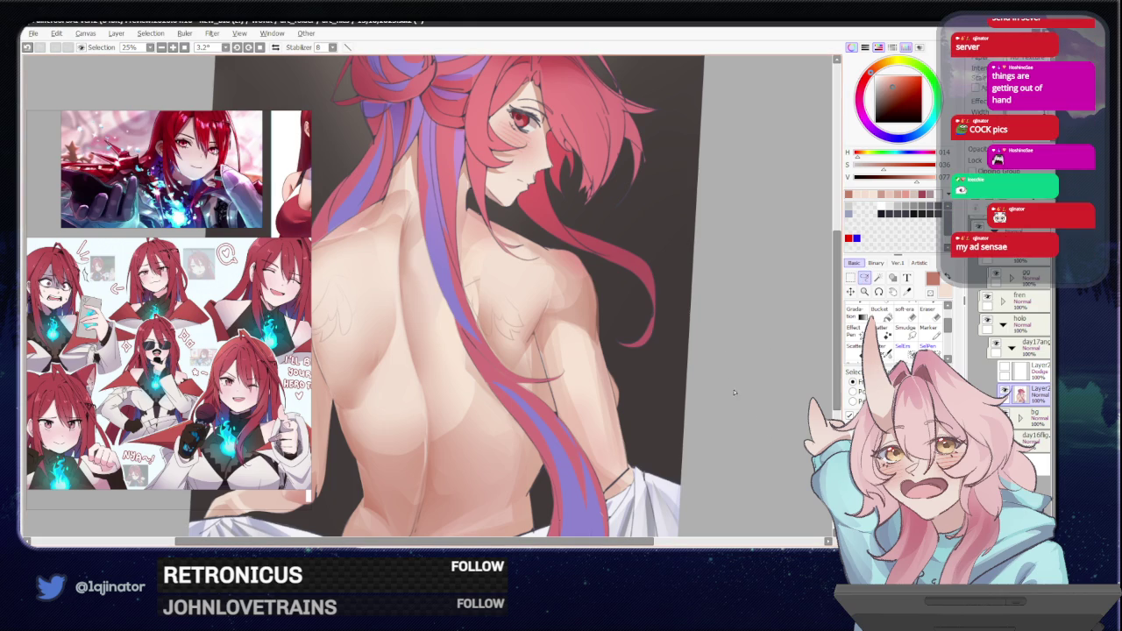
scroll(605, 328, down, 1)
scroll(583, 311, down, 1)
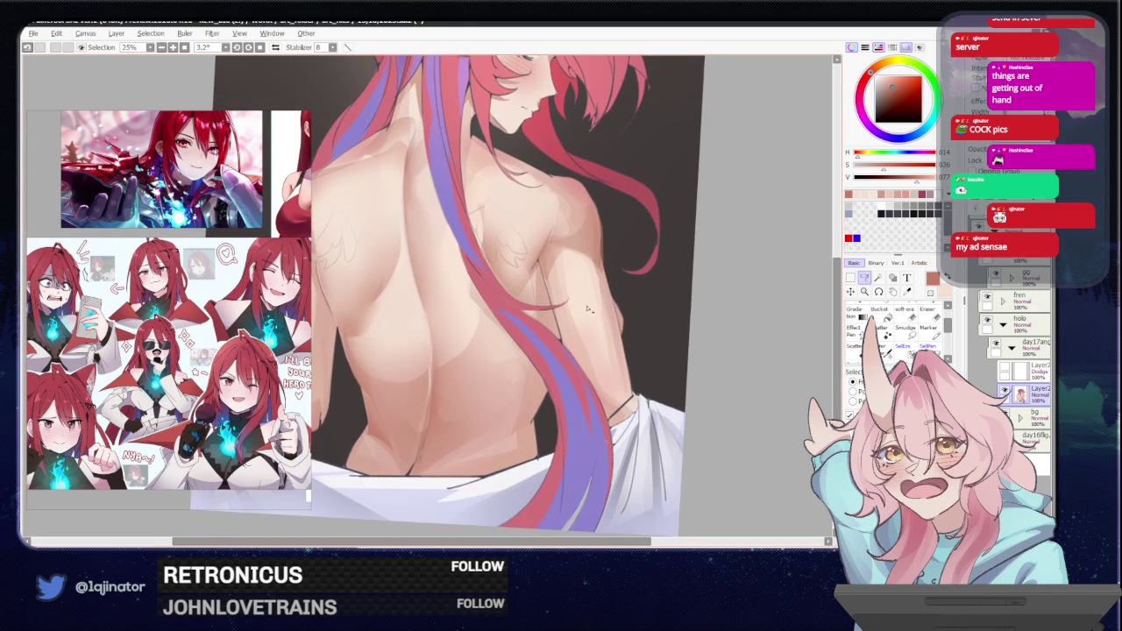
mouse_move(550, 293)
mouse_down()
mouse_move(609, 282)
mouse_move(631, 379)
mouse_move(611, 427)
mouse_up()
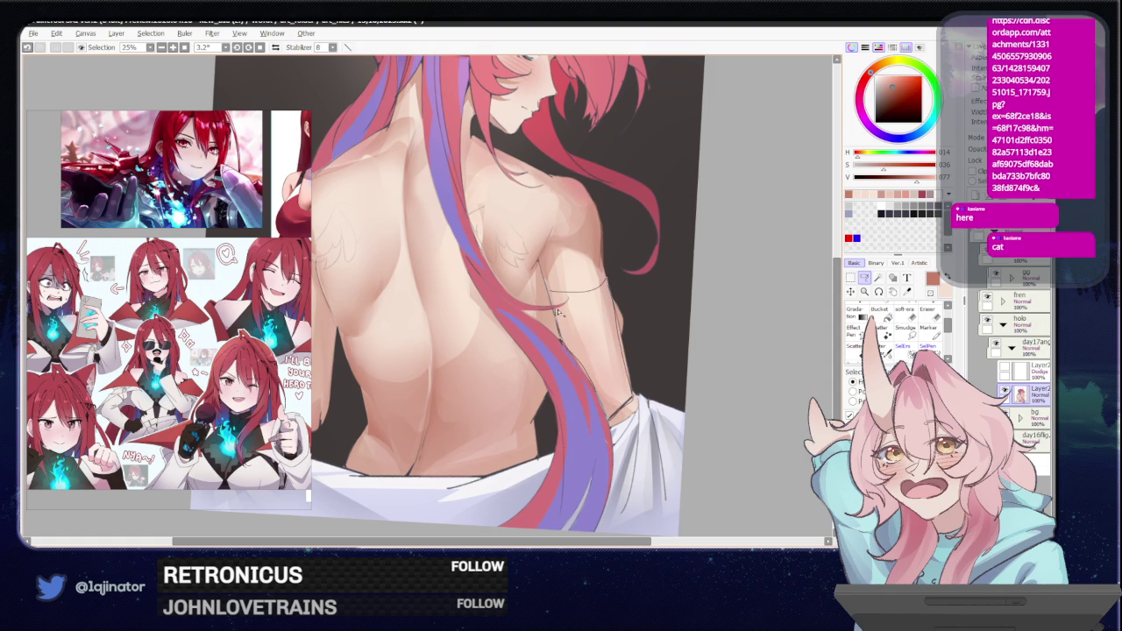
key(ctrl+minus)
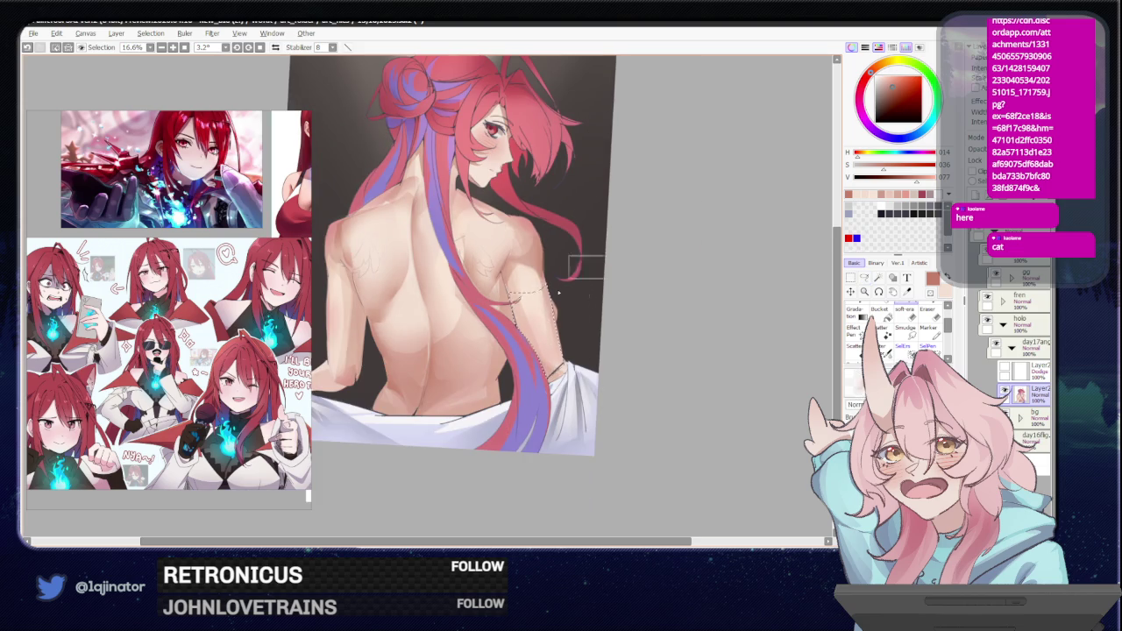
key(bracketright)
key(bracketright)
key(bracketright)
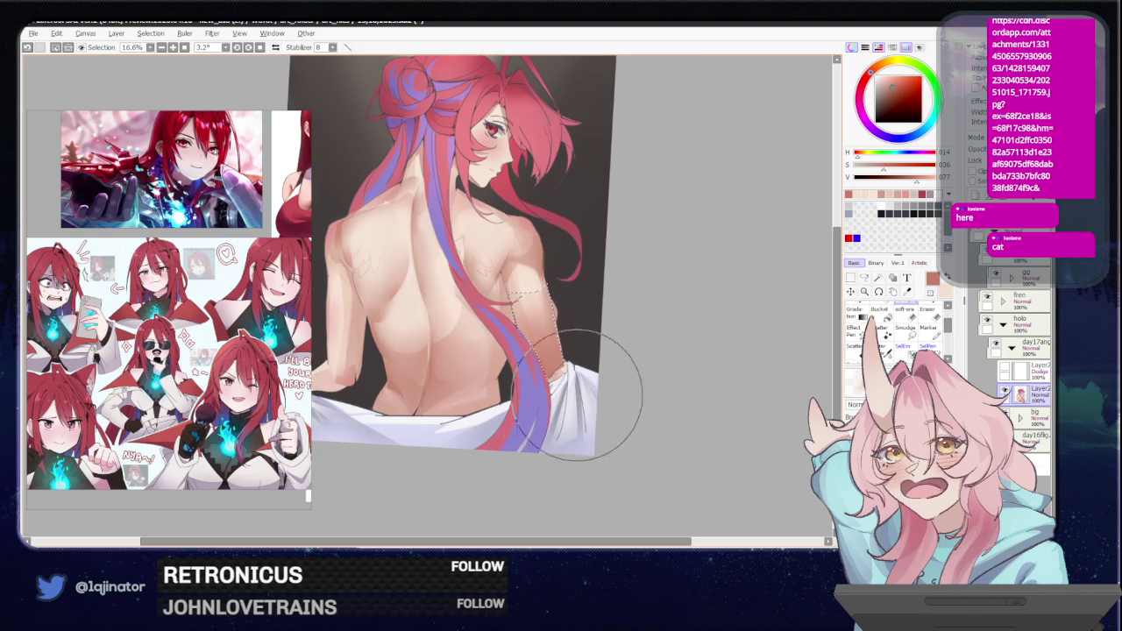
drag(566, 385, 657, 394)
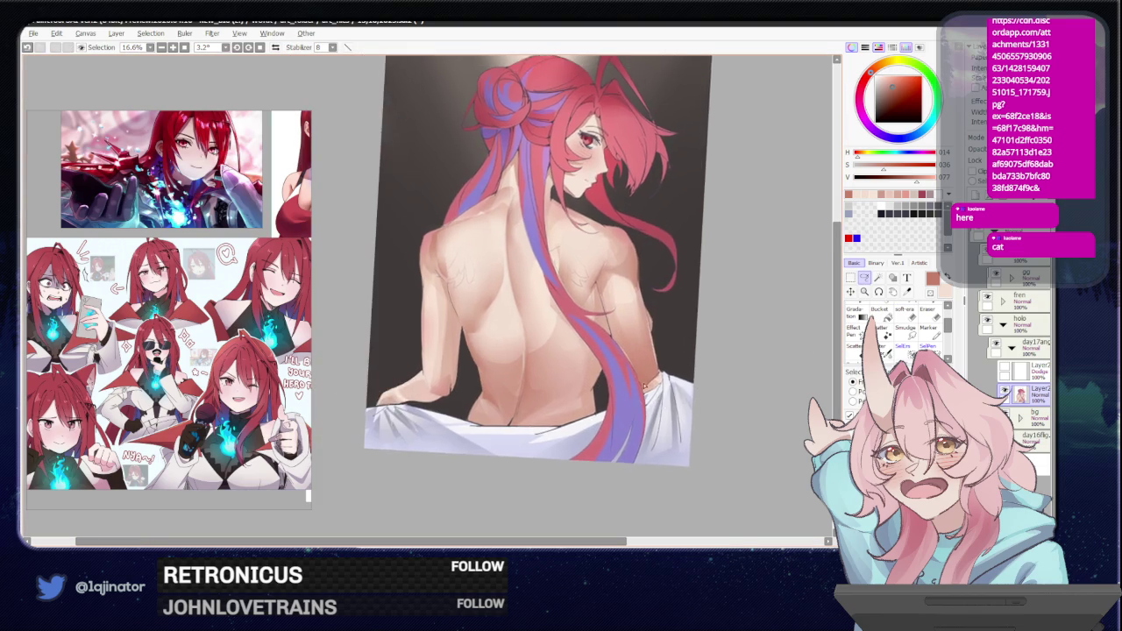
key(ctrl+plus)
Lasso the arm from the shoulder downward and paint shading inside it.
mouse_move(439, 354)
mouse_down()
mouse_move(450, 384)
mouse_move(487, 397)
mouse_move(491, 445)
mouse_move(448, 491)
mouse_move(434, 385)
mouse_up()
key(b)
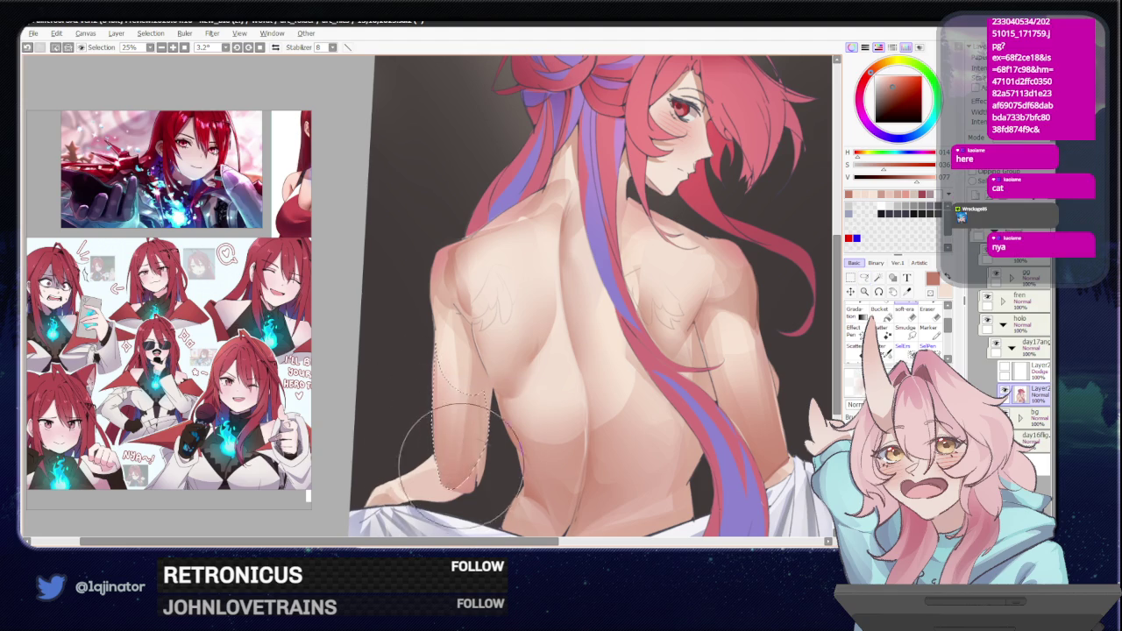
key(ctrl+minus)
click(863, 277)
key(ctrl+d)
key(ctrl+plus)
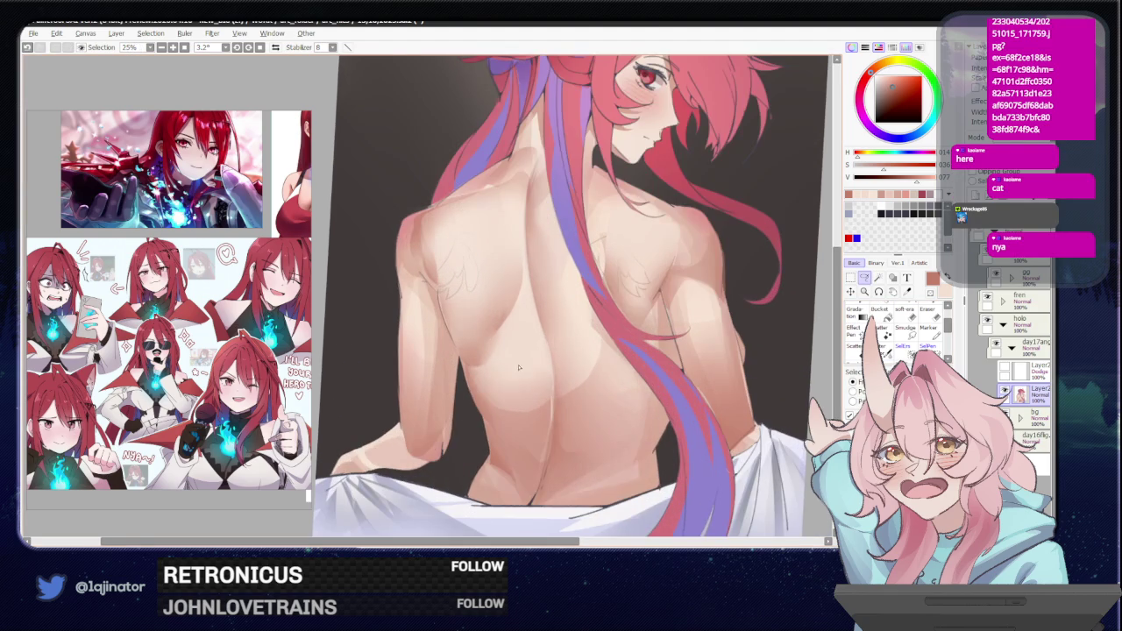
Lasso an area of the back beside the spine and darken its shading.
drag(466, 362, 547, 435)
drag(546, 435, 491, 421)
key(b)
mouse_move(541, 453)
mouse_down()
mouse_move(514, 488)
mouse_move(463, 413)
mouse_move(494, 407)
mouse_up()
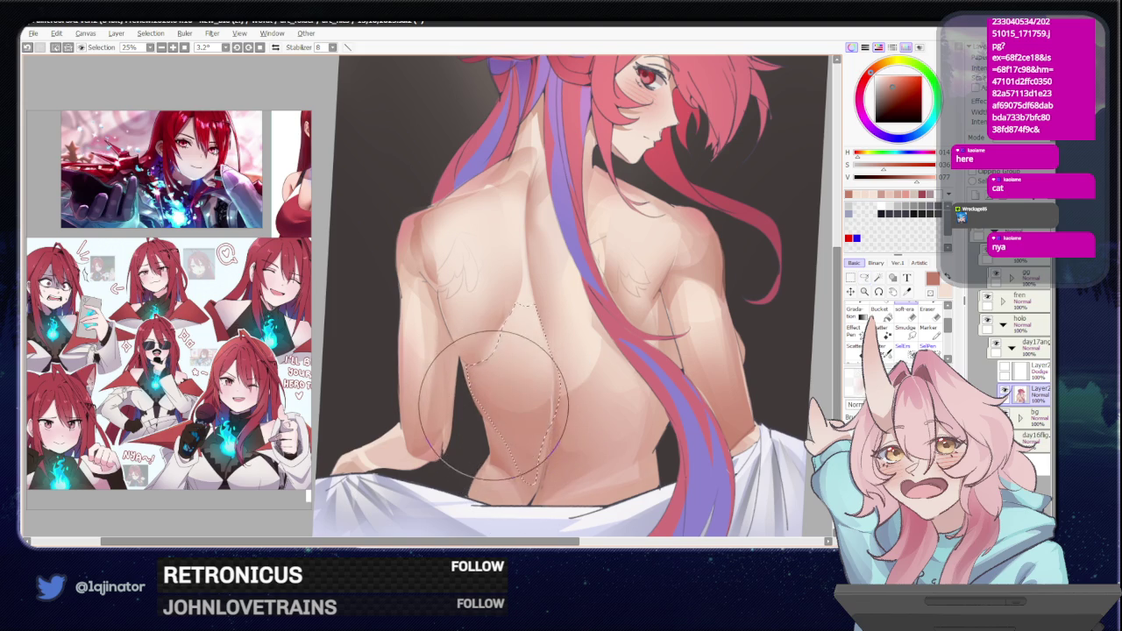
scroll(423, 291, down, 1)
click(864, 277)
scroll(712, 382, up, 1)
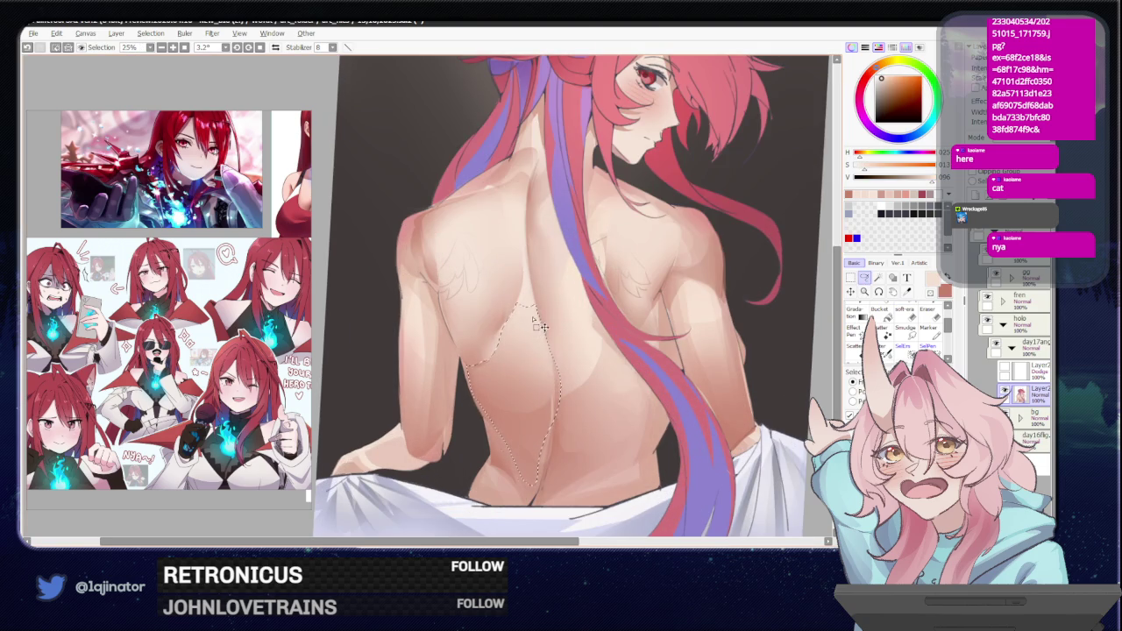
key(b)
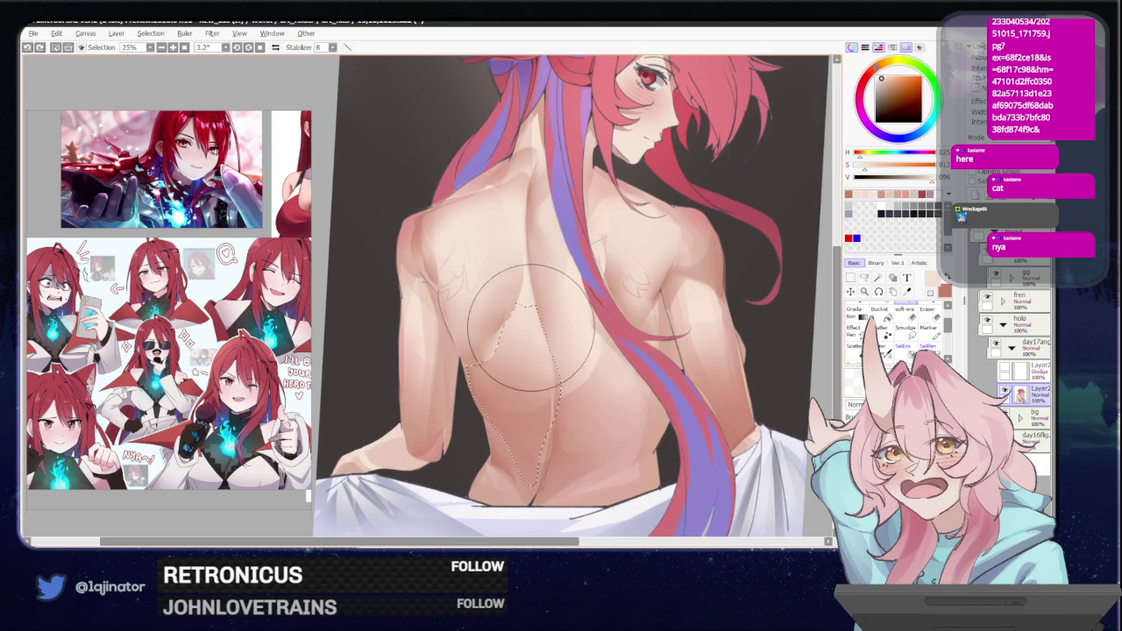
scroll(595, 361, down, 1)
scroll(595, 361, down, 1)
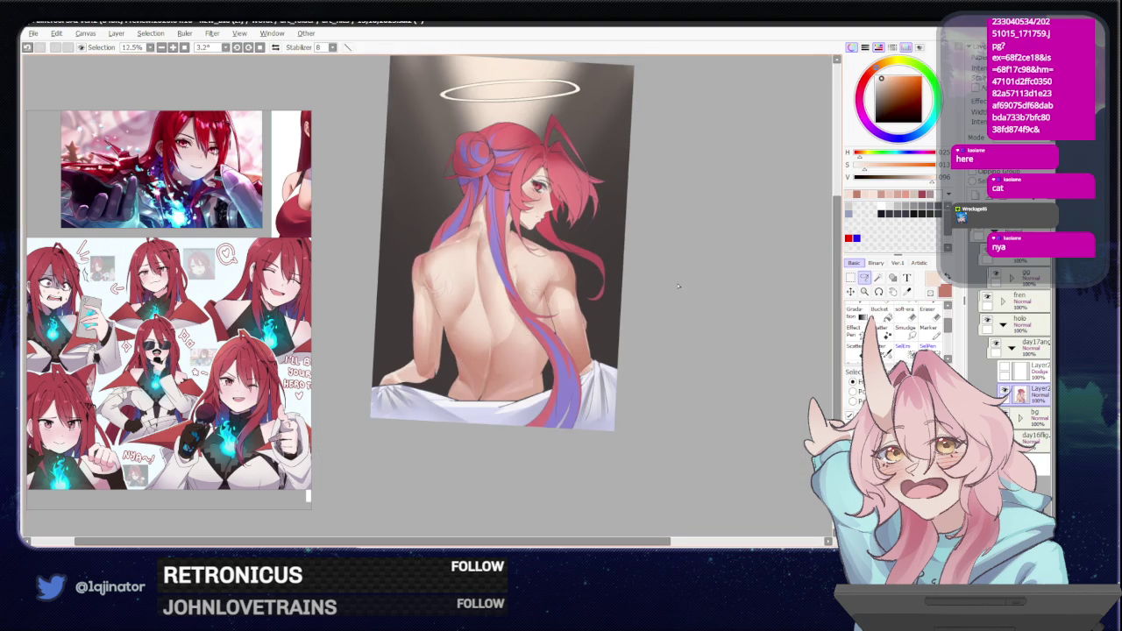
Lasso a curved back area and paint red shading inside, then switch to the browser.
scroll(589, 390, up, 1)
scroll(605, 361, up, 1)
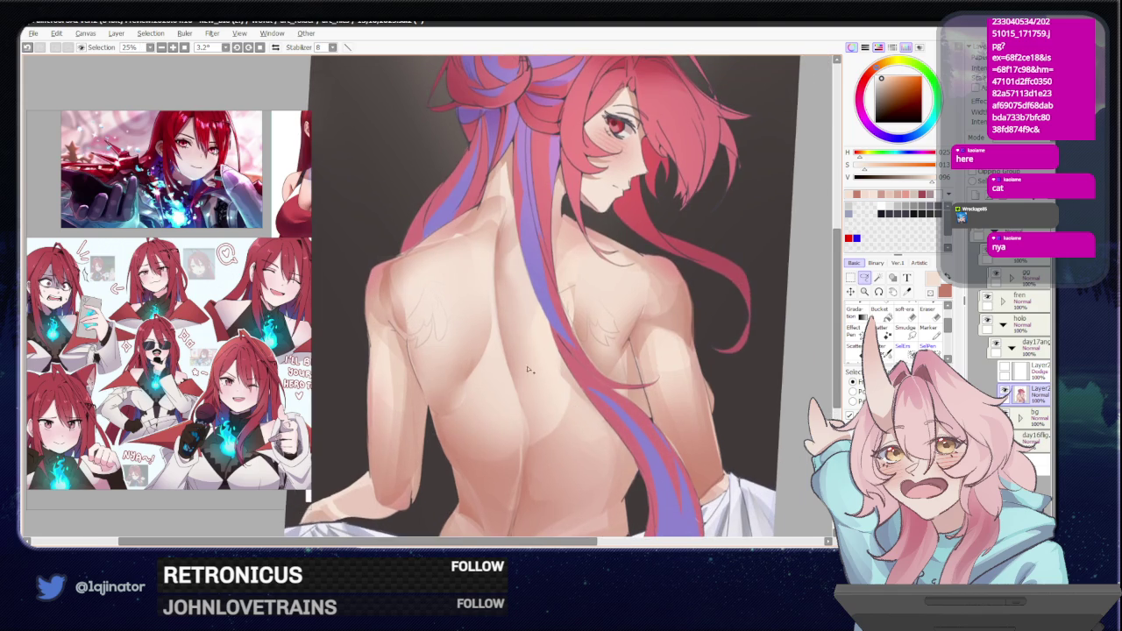
mouse_move(492, 294)
mouse_down()
mouse_move(492, 343)
mouse_move(447, 412)
mouse_move(412, 340)
mouse_move(425, 311)
mouse_move(399, 282)
mouse_move(397, 331)
mouse_move(414, 383)
mouse_move(409, 350)
mouse_move(426, 363)
mouse_up()
key(b)
scroll(666, 350, right, 2)
scroll(726, 311, down, 1)
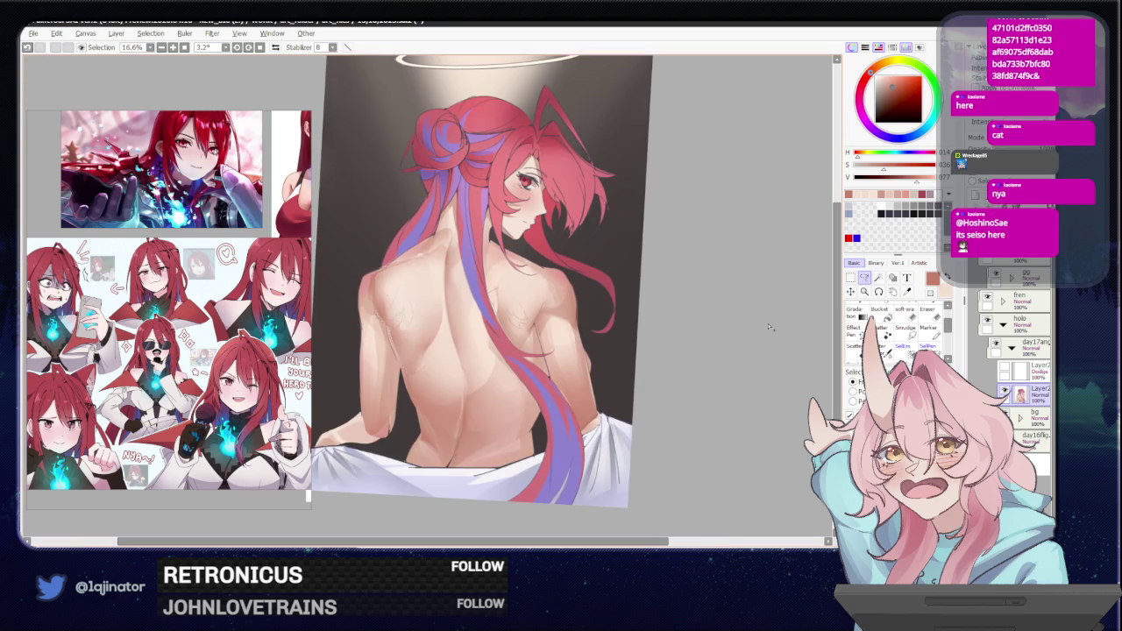
scroll(674, 377, down, 2)
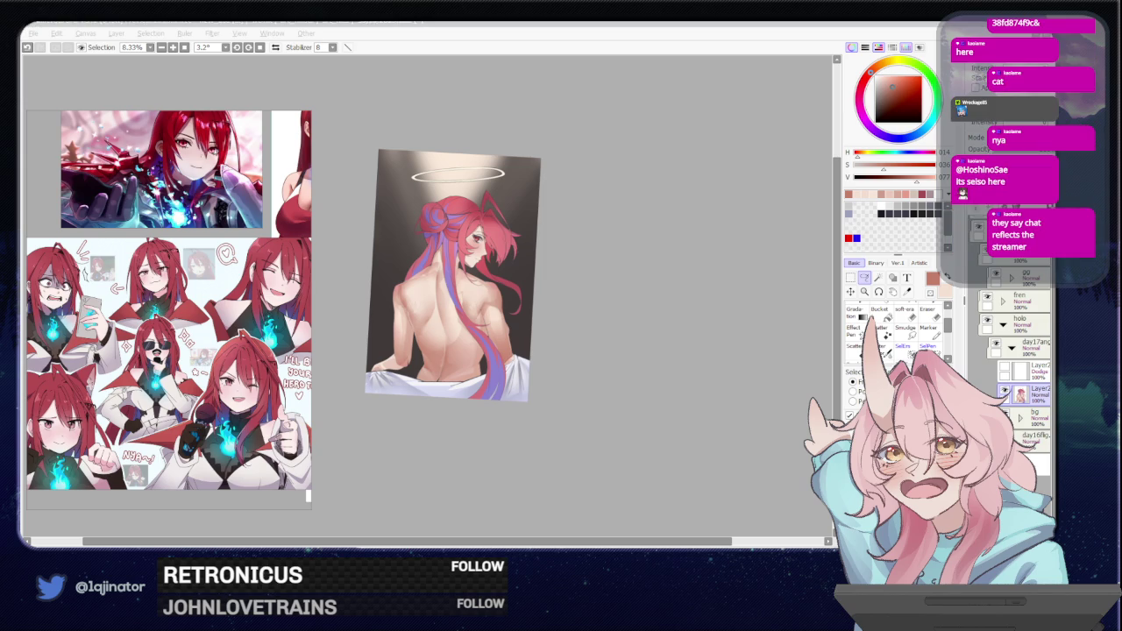
key(alt+Tab)
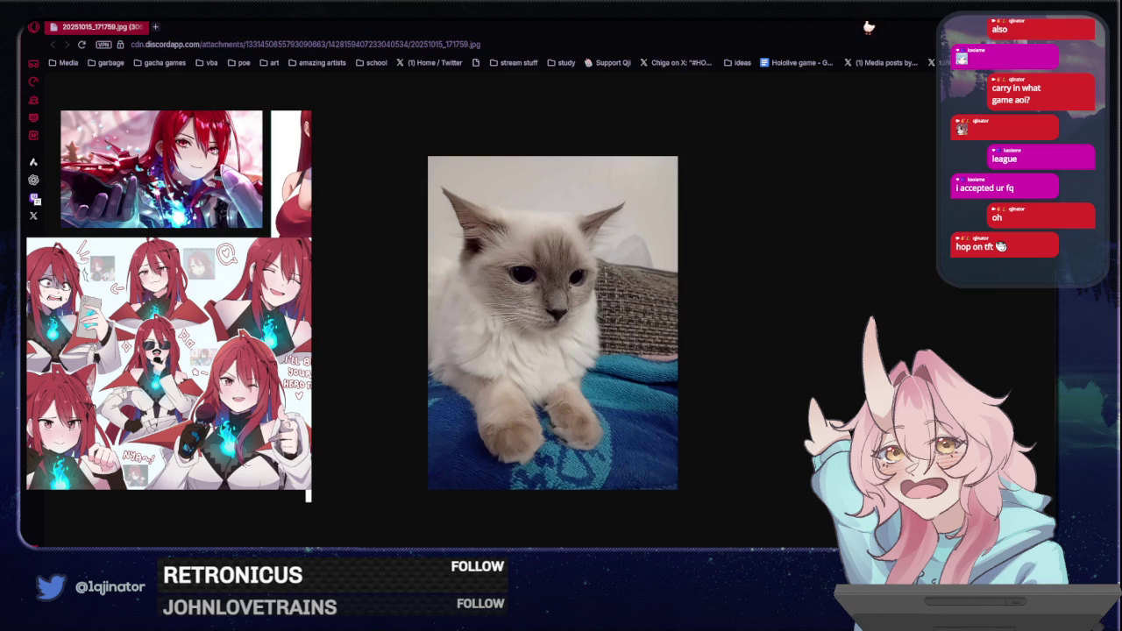
key(alt+Tab)
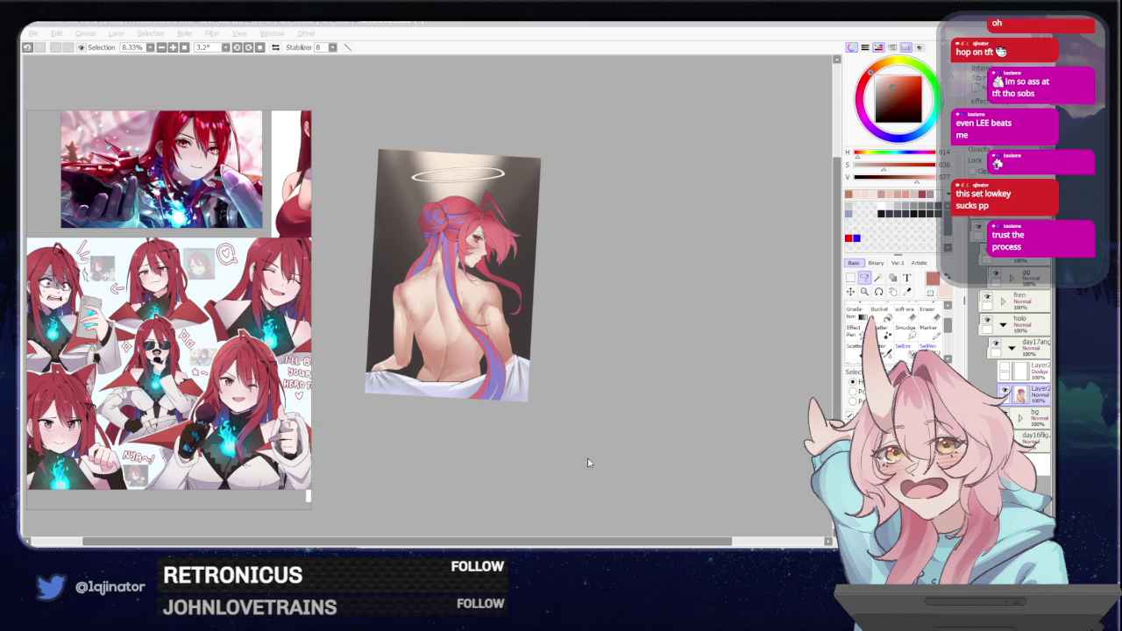
scroll(585, 405, up, 1)
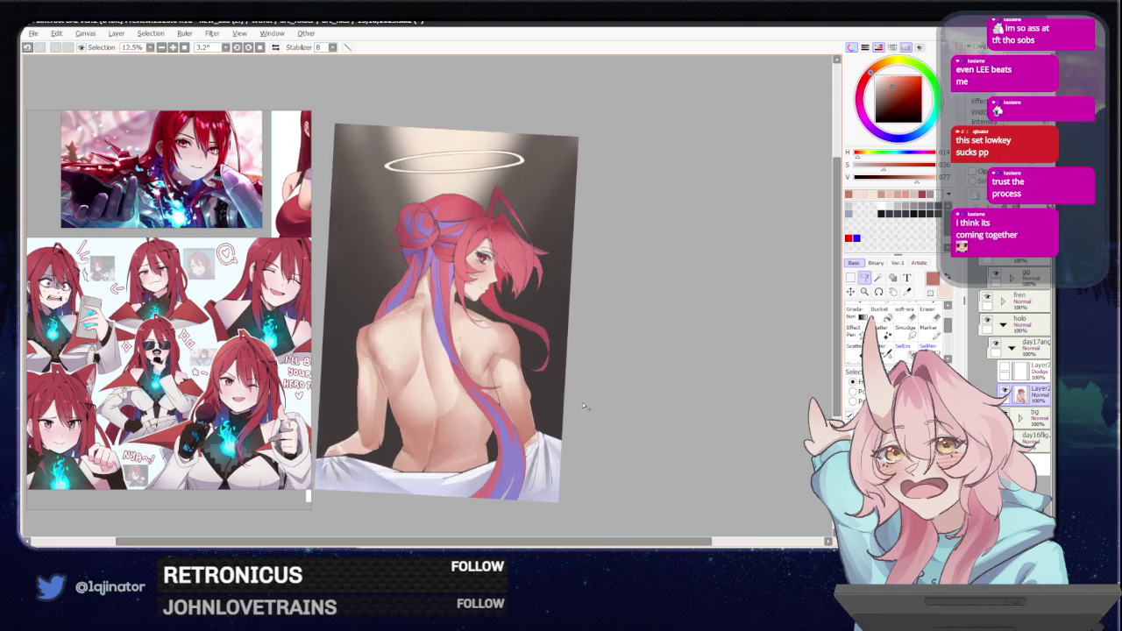
scroll(585, 406, up, 1)
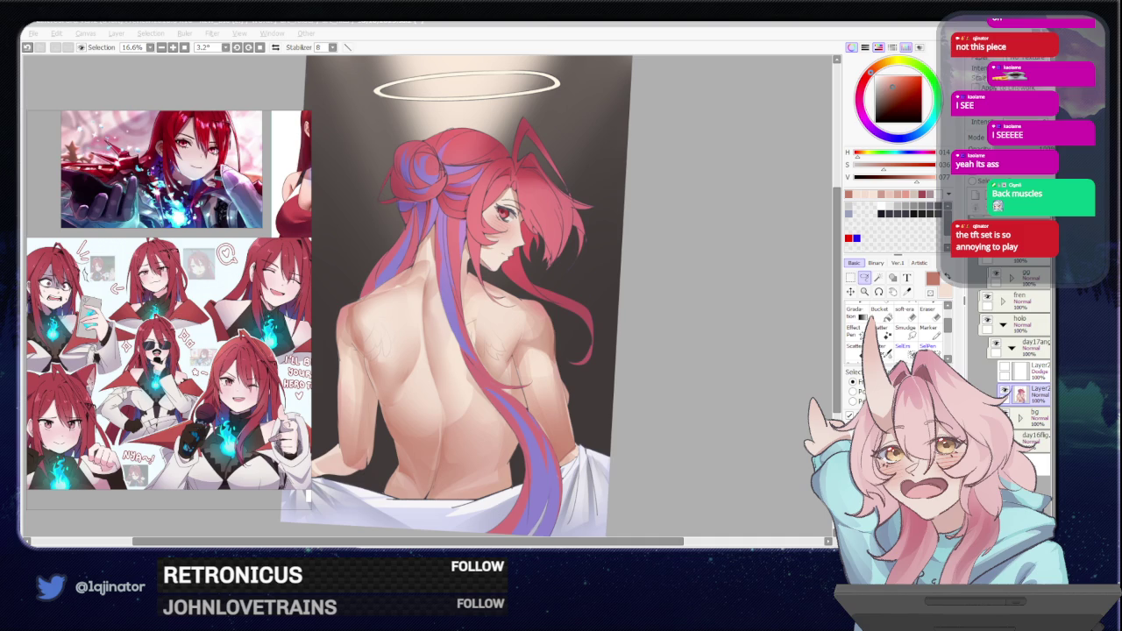
click(711, 422)
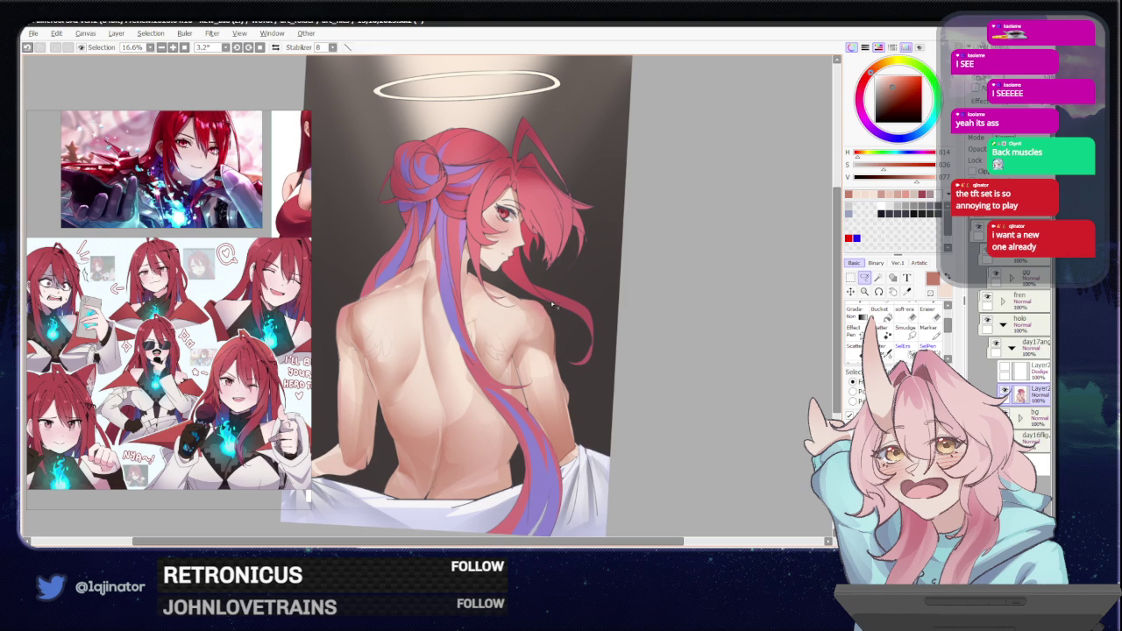
Lasso a closed outline around the figure's left shoulder and upper back.
mouse_move(506, 313)
mouse_down()
mouse_move(531, 311)
mouse_move(487, 285)
mouse_up()
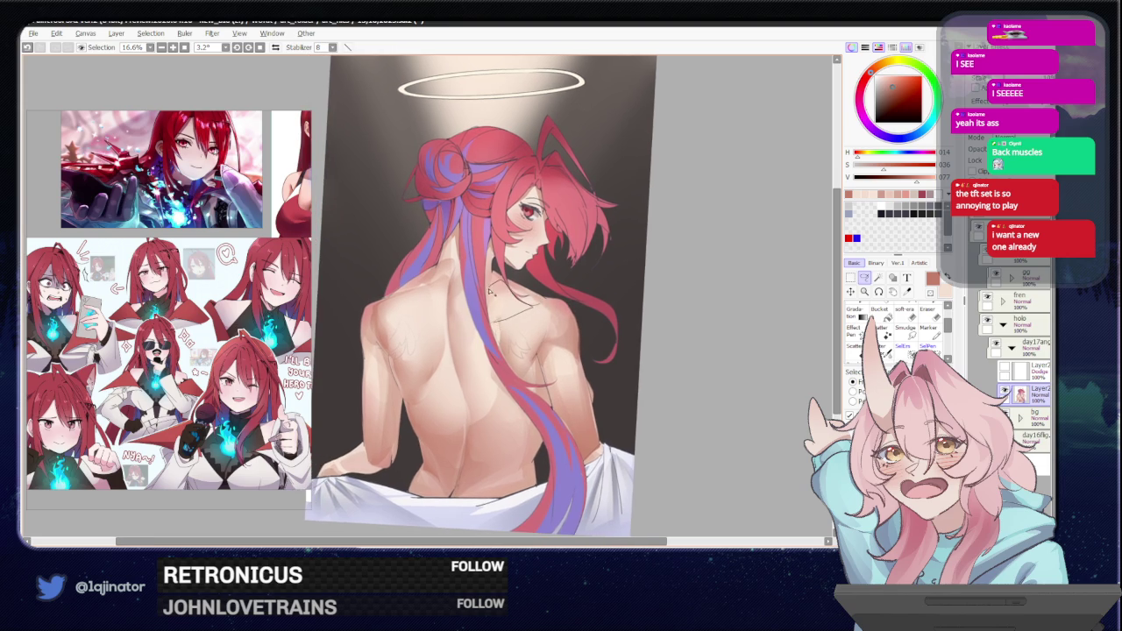
drag(386, 302, 447, 326)
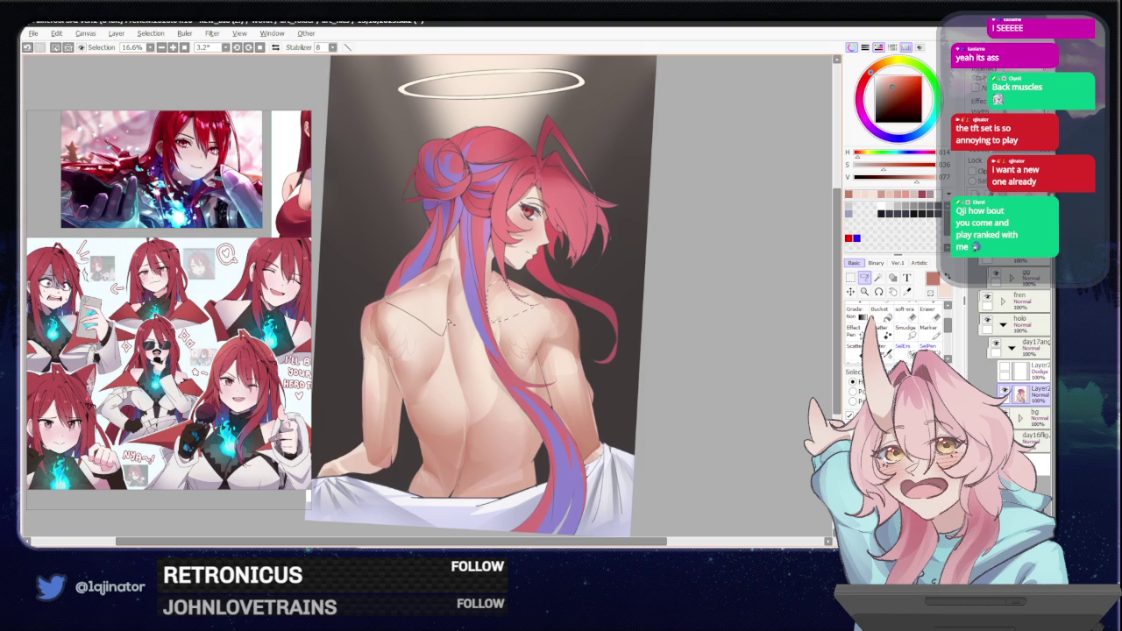
drag(447, 280, 446, 333)
key(b)
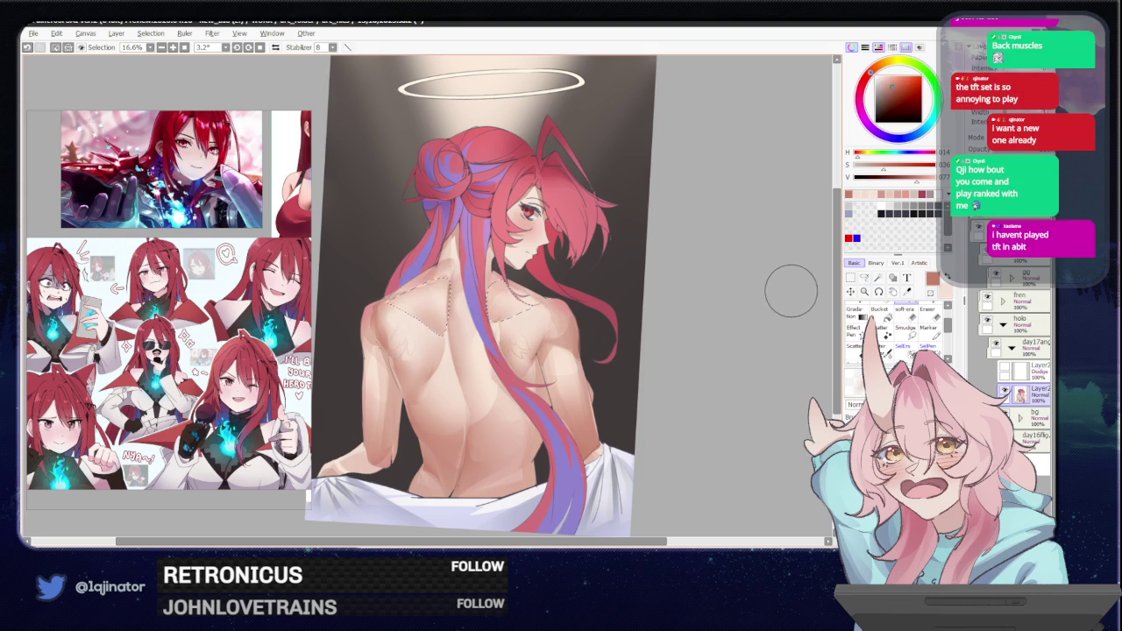
click(864, 277)
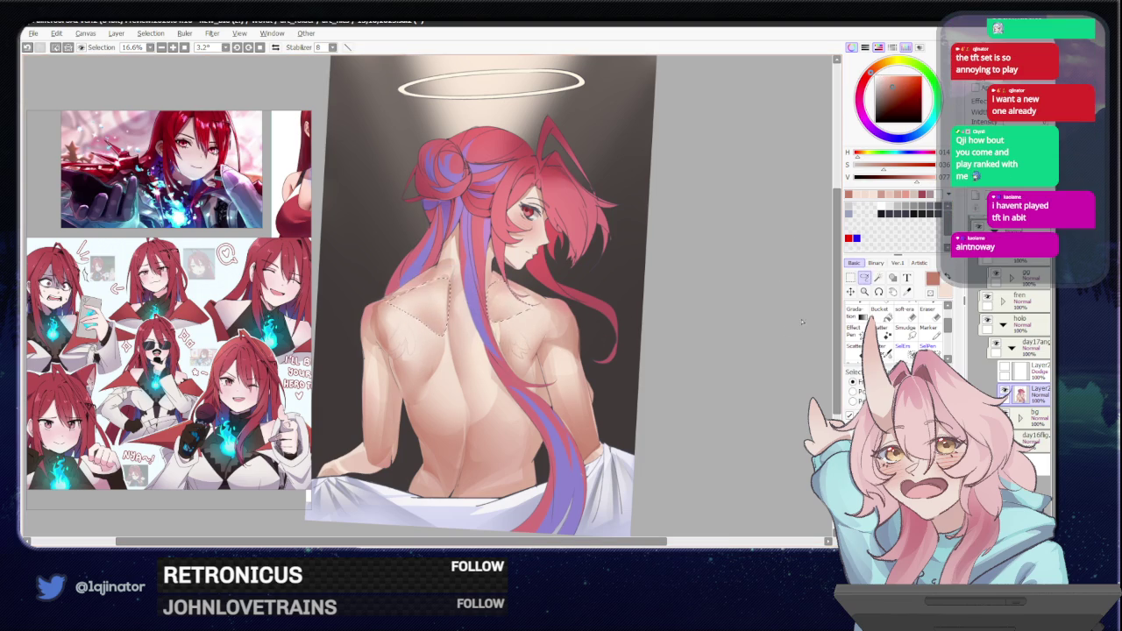
scroll(666, 384, down, 2)
scroll(656, 380, up, 2)
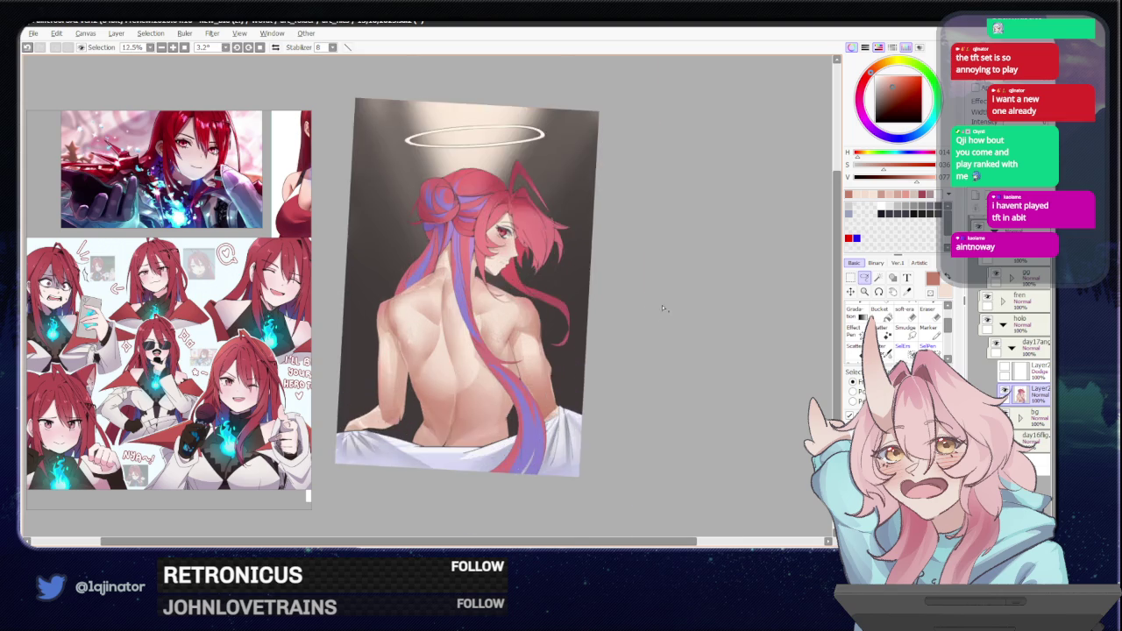
scroll(619, 446, down, 1)
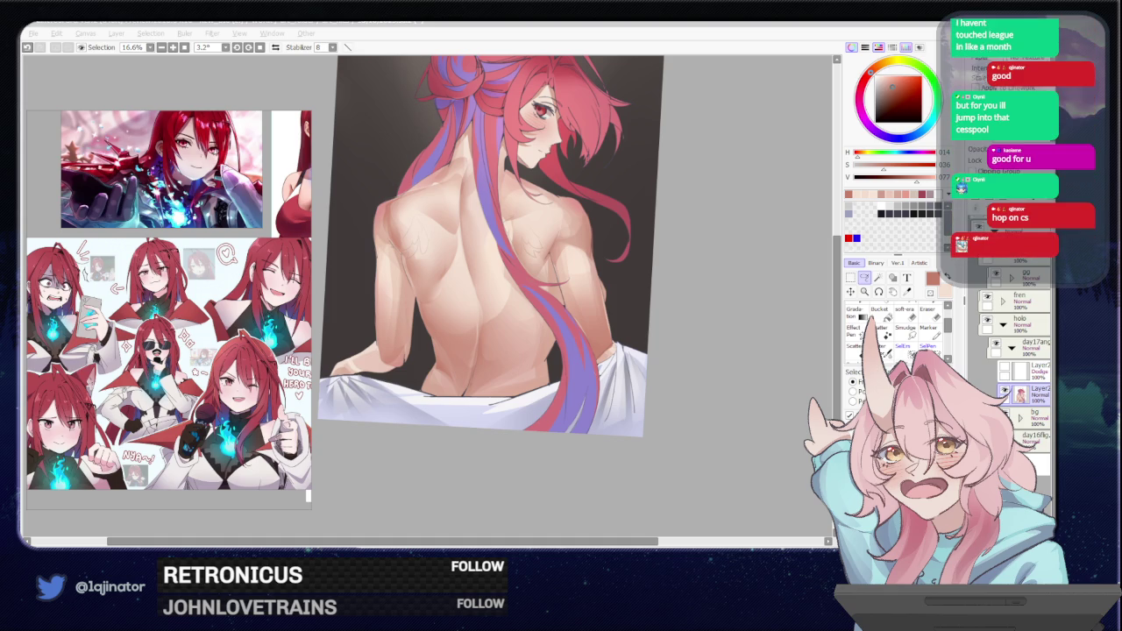
click(698, 350)
Turn on the Dodge glow layer over the halo and toggle the artwork layer to compare.
mouse_move(699, 350)
mouse_down()
mouse_move(666, 385)
mouse_move(679, 395)
mouse_up()
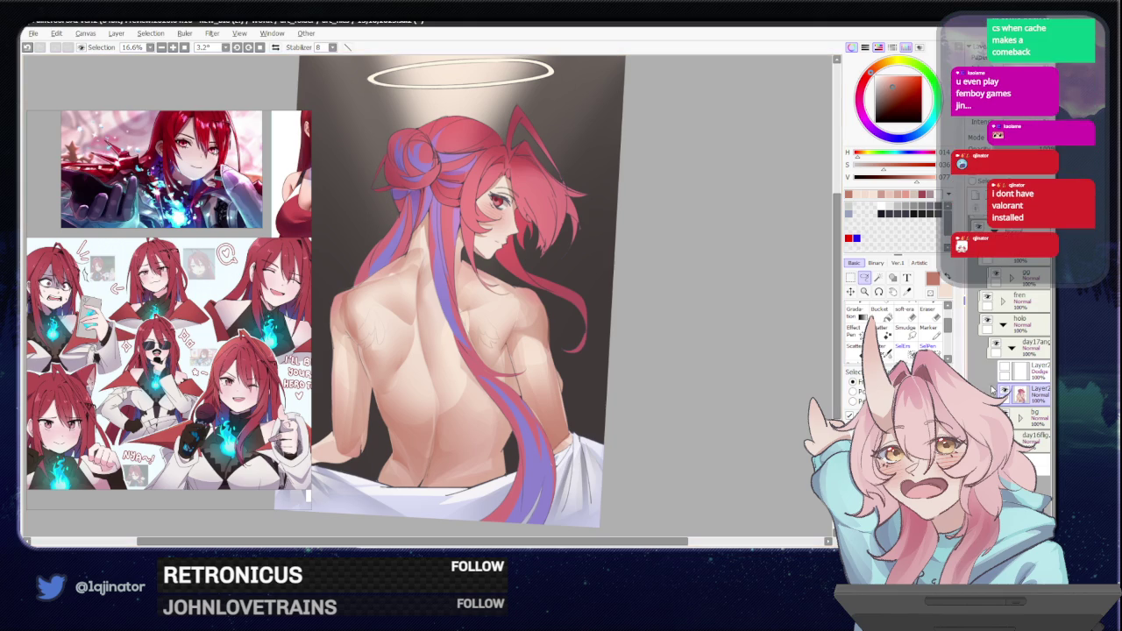
click(1005, 370)
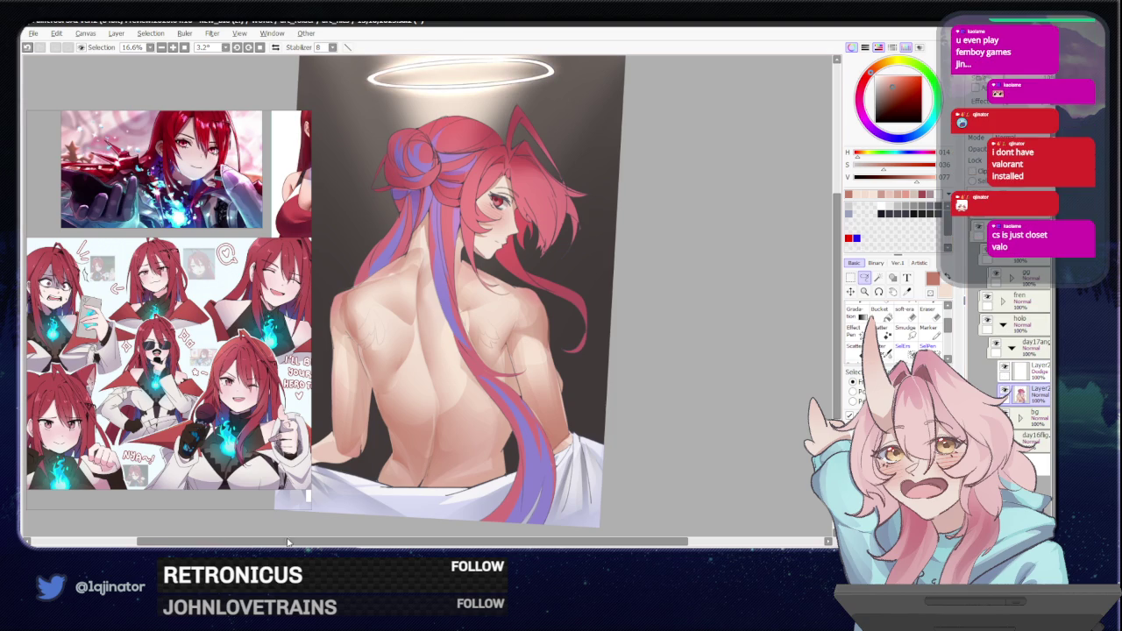
key(alt+Tab)
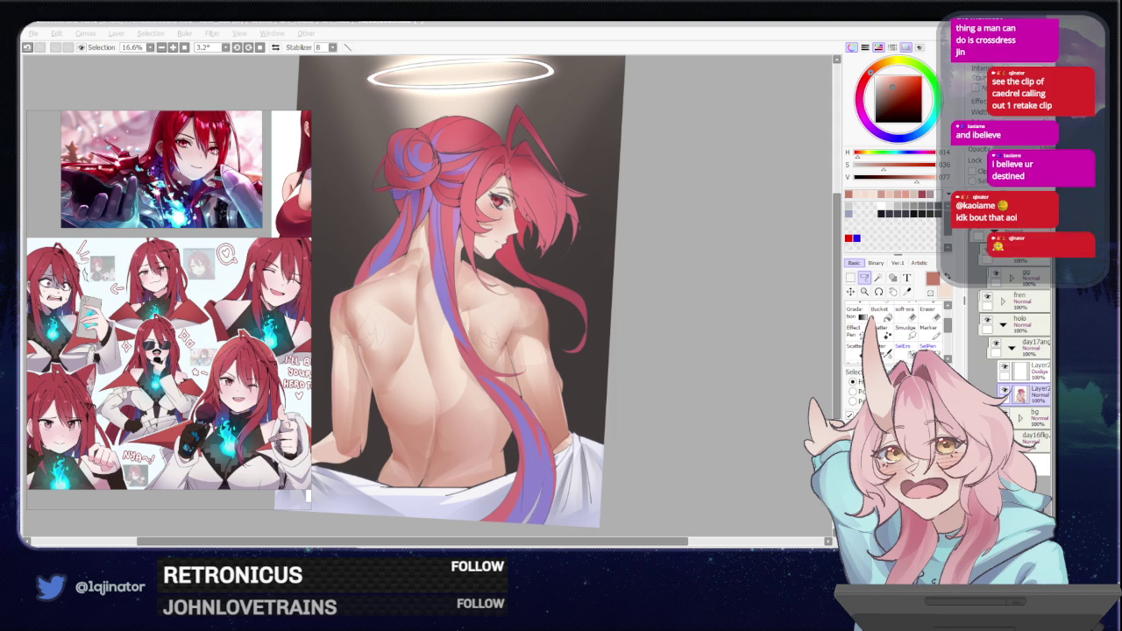
click(693, 407)
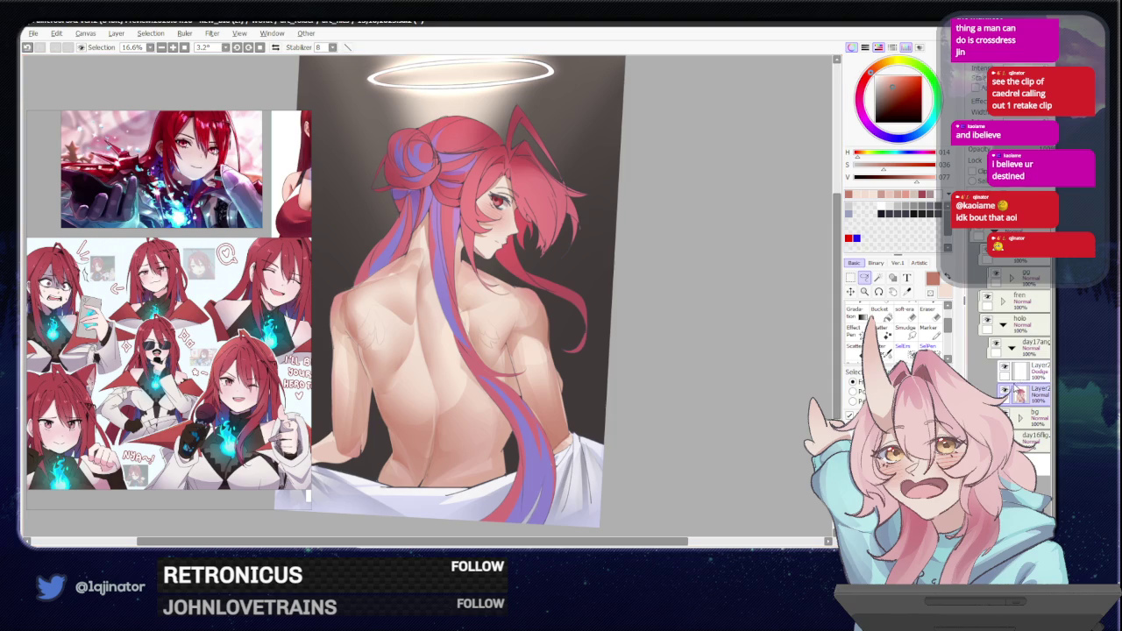
click(1006, 394)
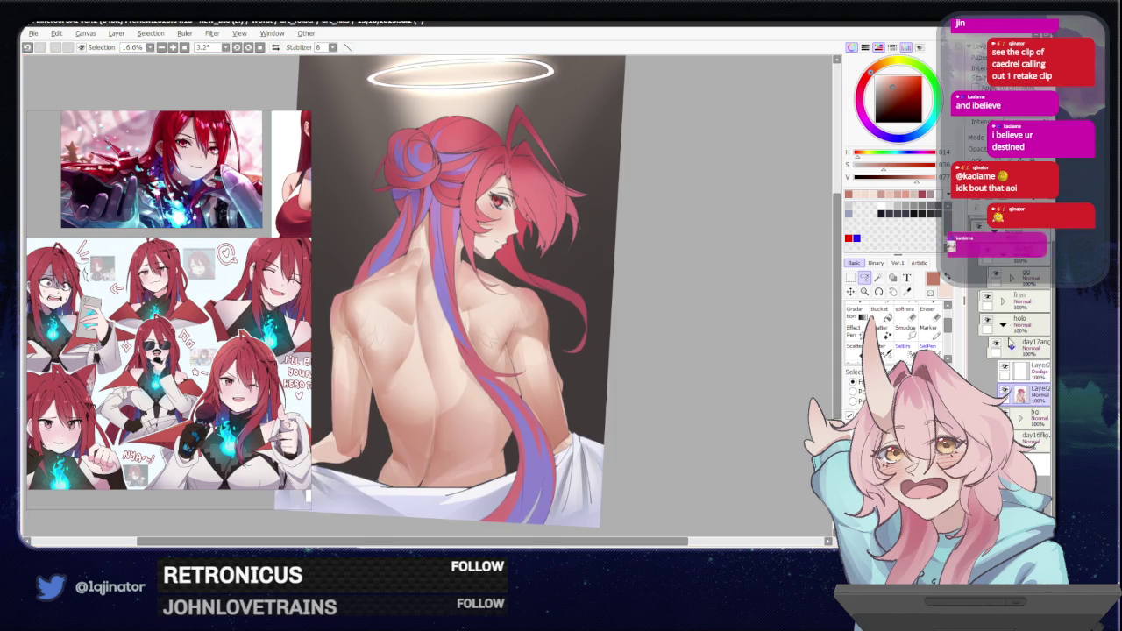
Add a new Multiply layer above Layer2 and pick a saturated blue paint colour.
click(977, 202)
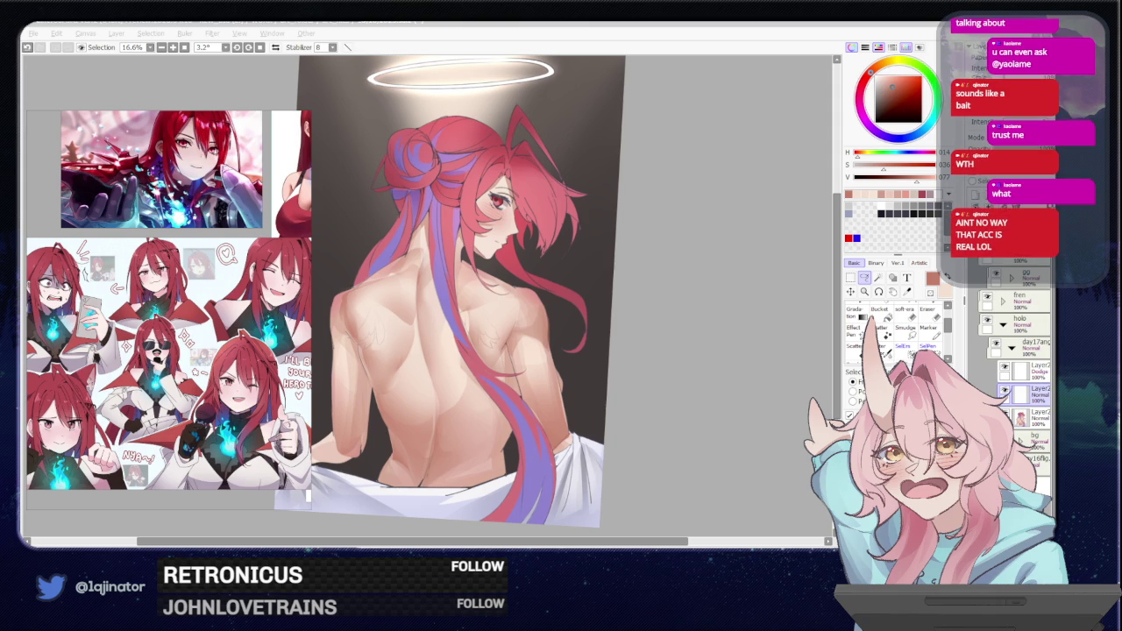
click(1008, 137)
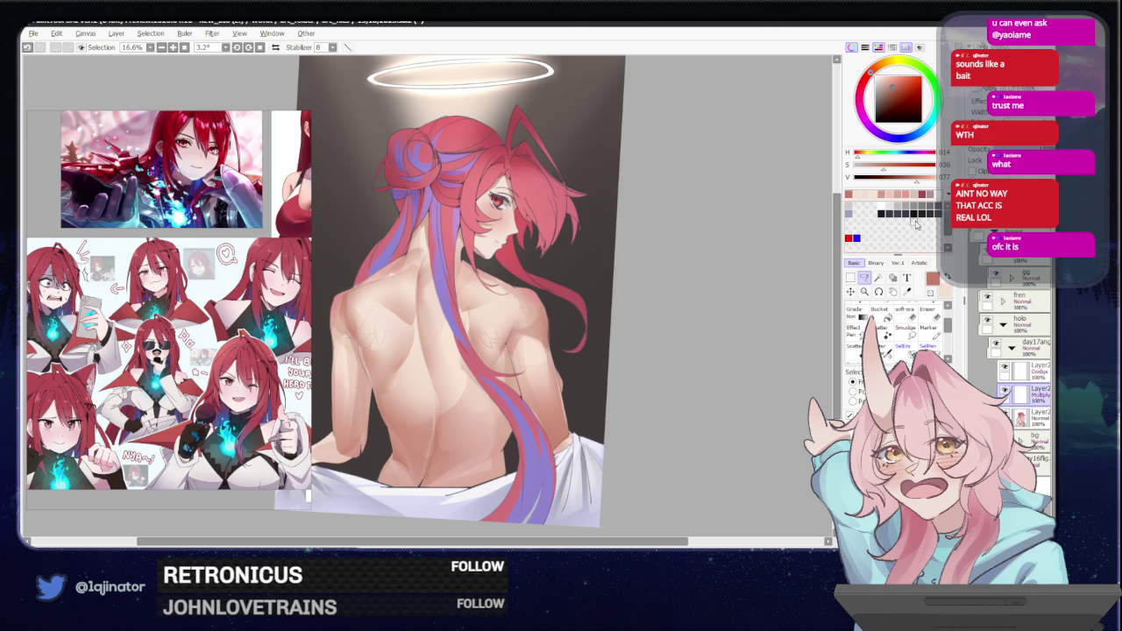
click(856, 237)
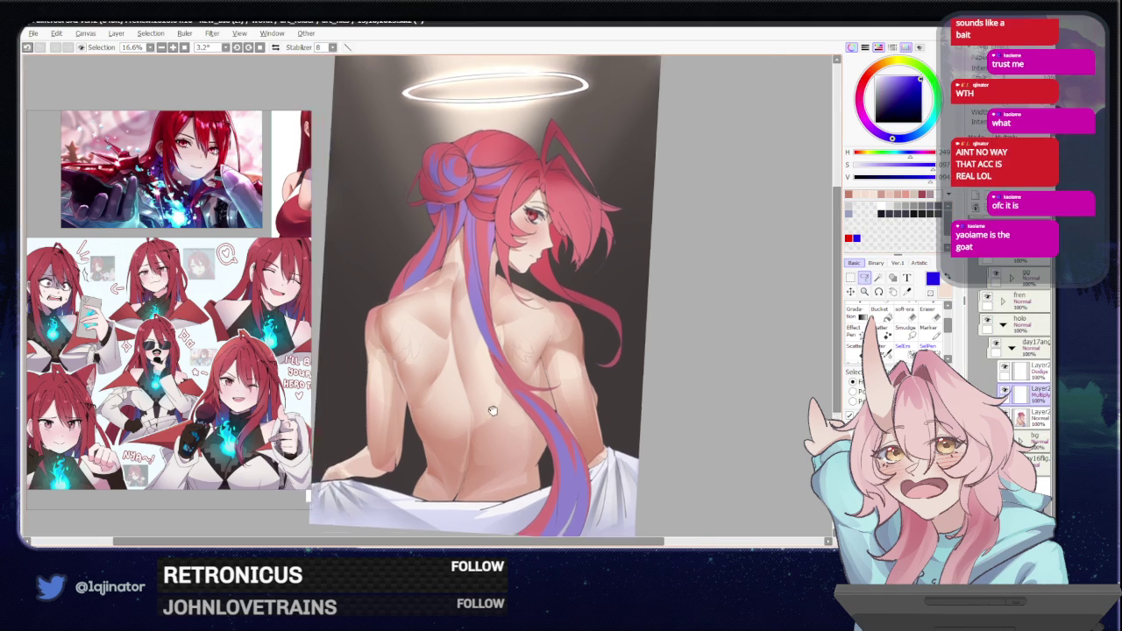
Lasso a feathered wing outline on the left shoulder blade, mirroring the view to check the feathers.
scroll(448, 414, up, 1)
scroll(448, 413, up, 2)
drag(447, 413, 454, 415)
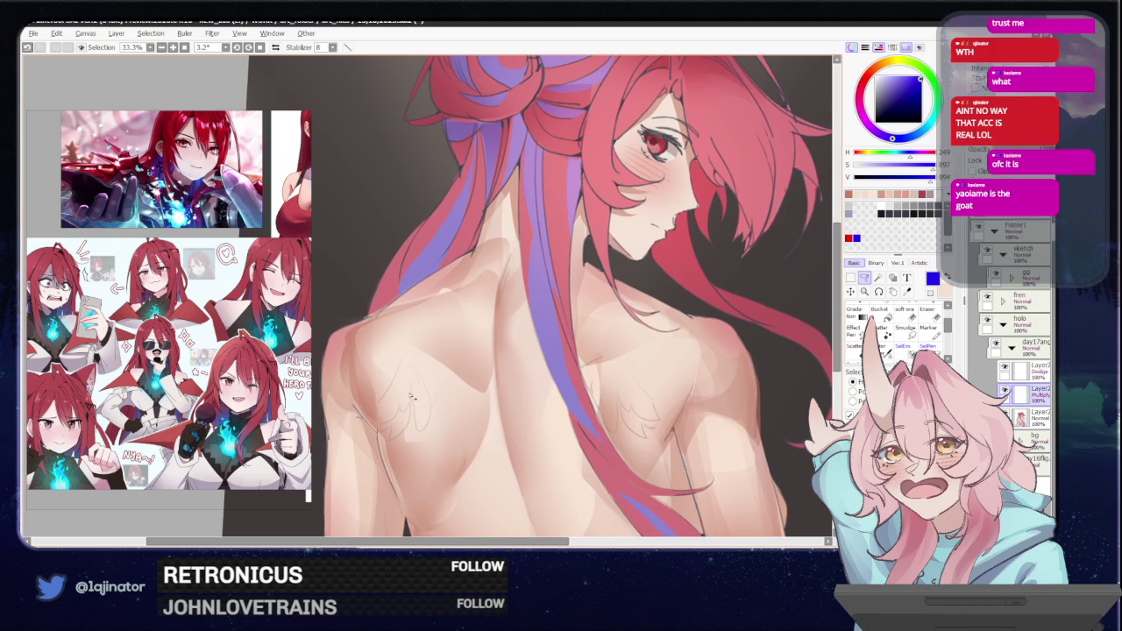
mouse_move(403, 359)
mouse_down()
mouse_move(371, 416)
mouse_move(417, 388)
mouse_move(394, 443)
mouse_move(376, 428)
mouse_move(430, 433)
mouse_move(405, 357)
mouse_up()
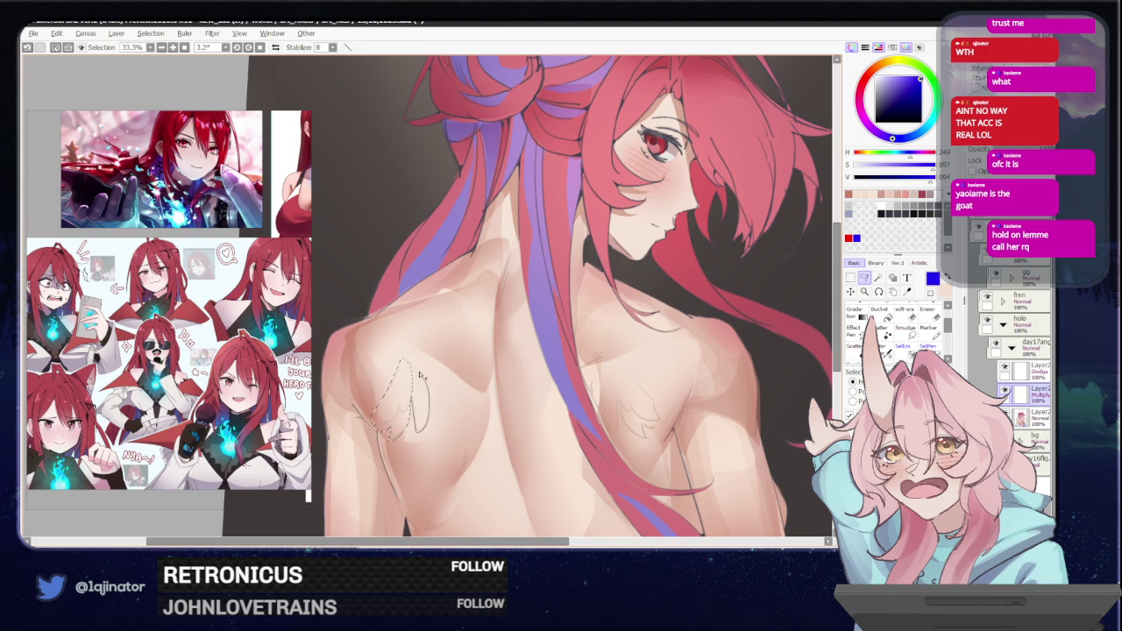
key(h)
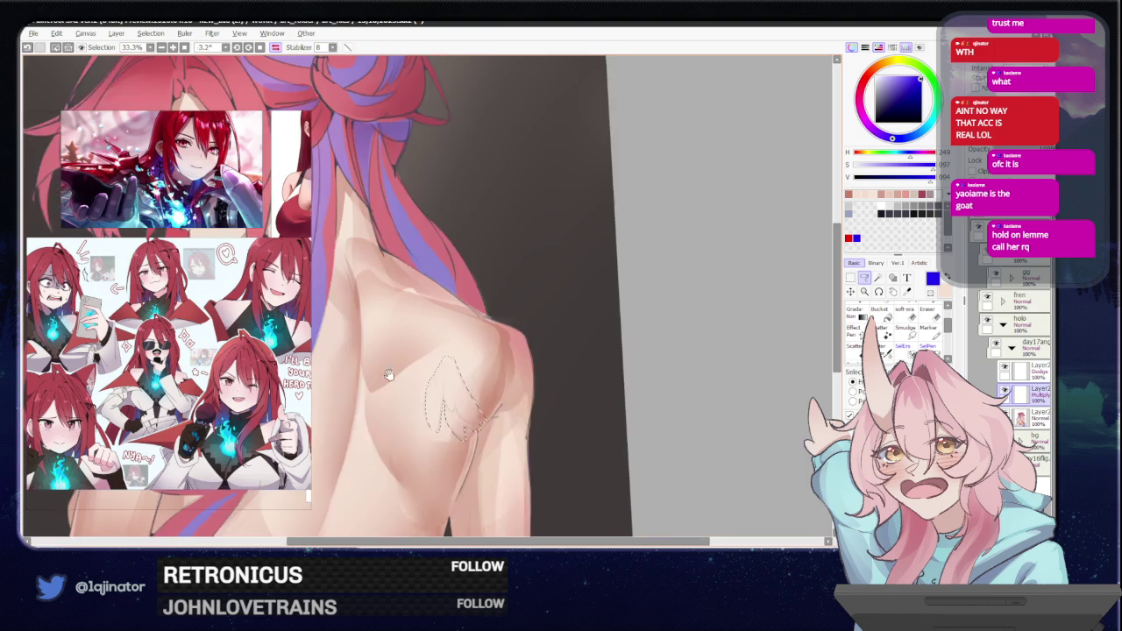
mouse_move(539, 357)
mouse_down()
mouse_move(470, 379)
mouse_move(483, 390)
mouse_up()
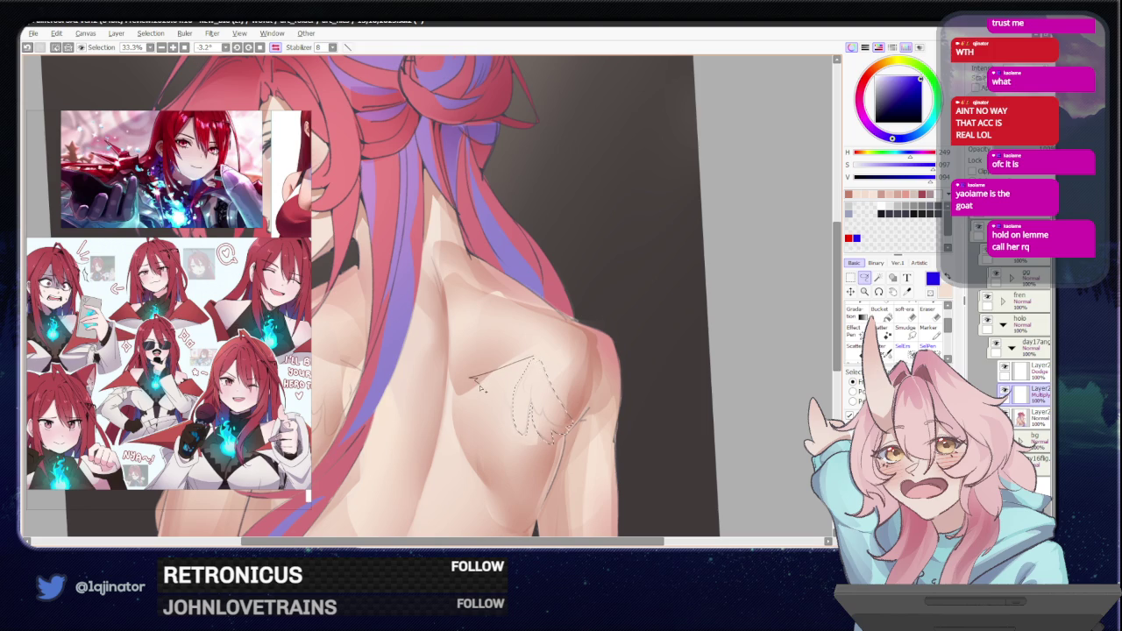
mouse_move(482, 389)
mouse_down()
mouse_move(505, 403)
mouse_move(502, 423)
mouse_move(491, 399)
mouse_move(532, 421)
mouse_up()
key(ctrl+z)
mouse_move(524, 373)
mouse_down()
mouse_move(531, 422)
mouse_move(510, 417)
mouse_up()
Bucket-fill the wing selection with the blue.
key(g)
click(519, 399)
key(ctrl+minus)
key(ctrl+minus)
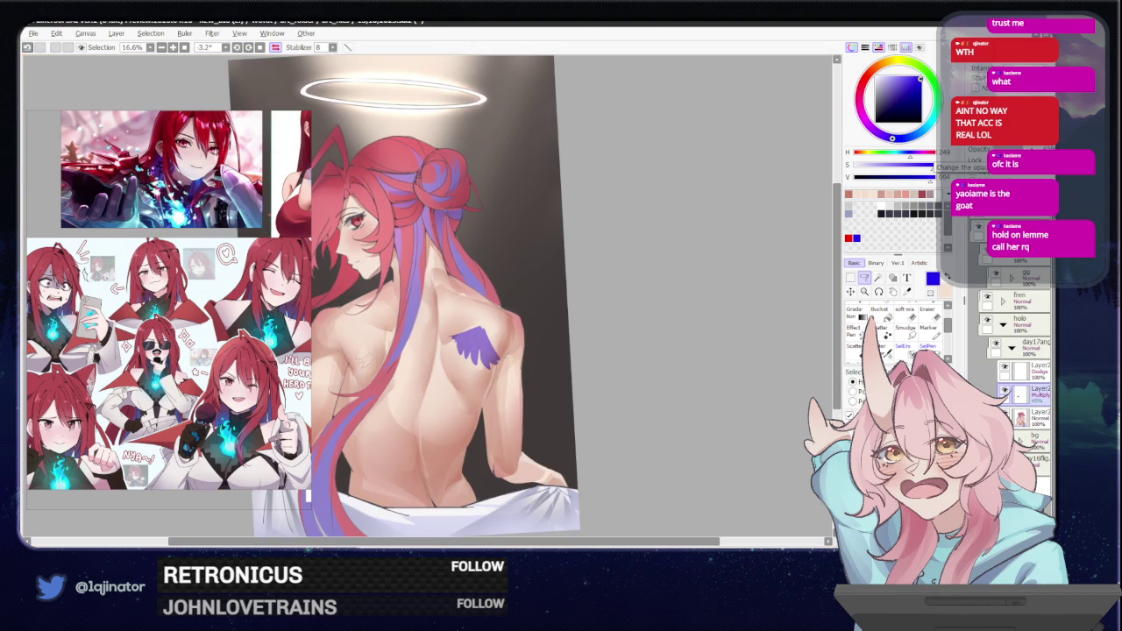
Apply Hue/Saturation (hue -12, saturation -19, luminance +63) to turn the wing soft lavender.
key(ctrl+u)
mouse_move(636, 176)
mouse_down()
mouse_move(673, 192)
mouse_move(638, 168)
mouse_move(618, 175)
mouse_move(699, 204)
mouse_up()
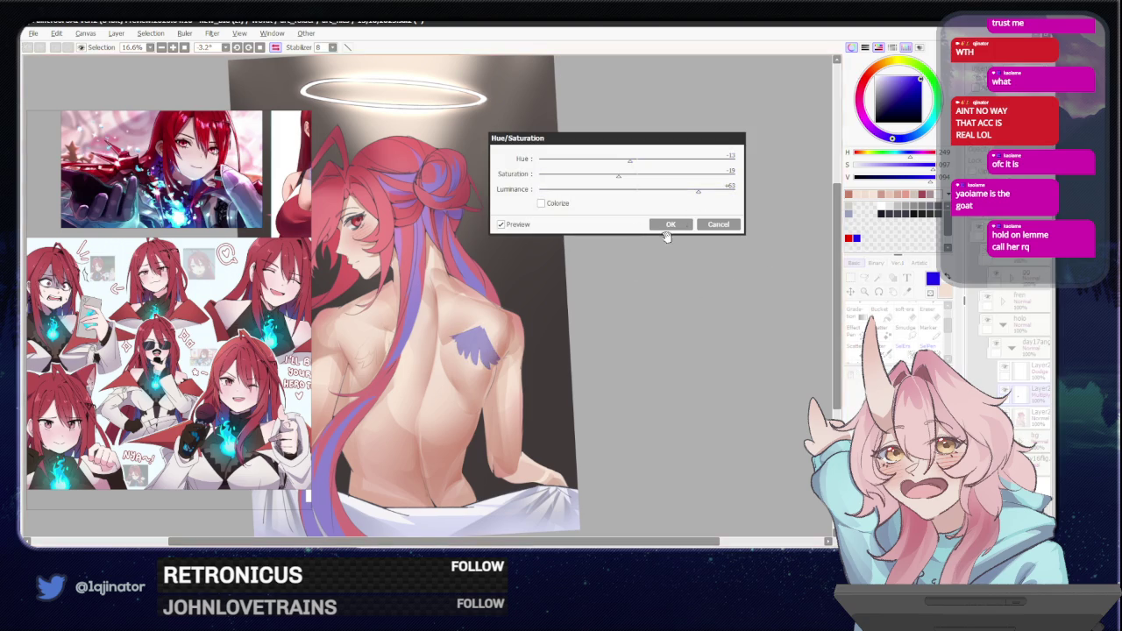
click(671, 225)
drag(631, 393, 609, 403)
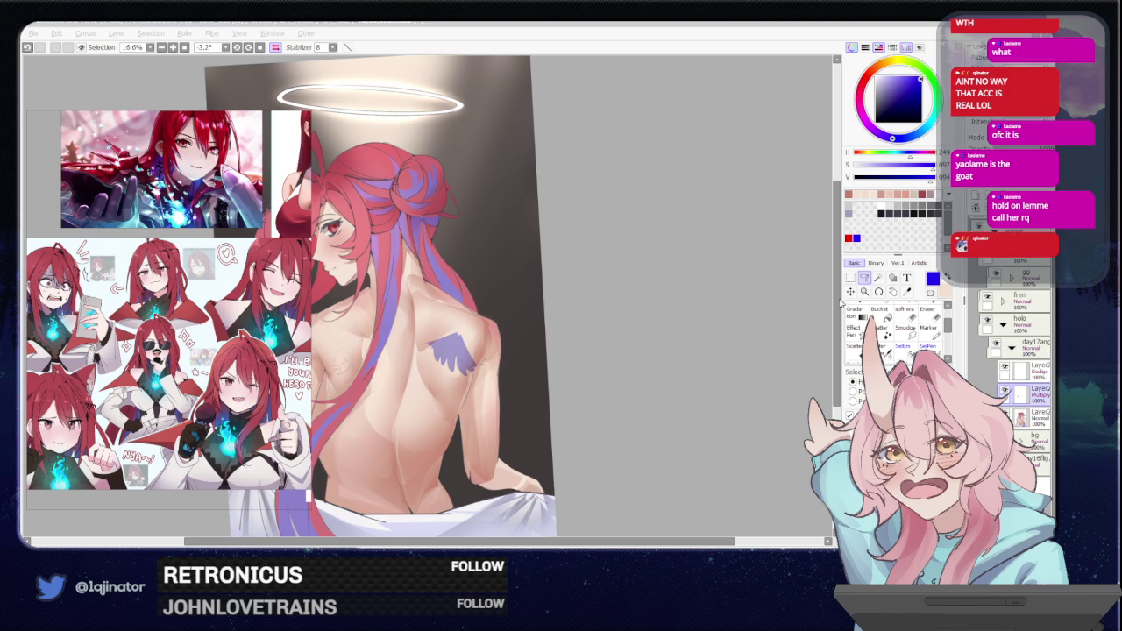
Paste a copy of the lavender wing and move it onto the opposite shoulder blade.
key(alt+Tab)
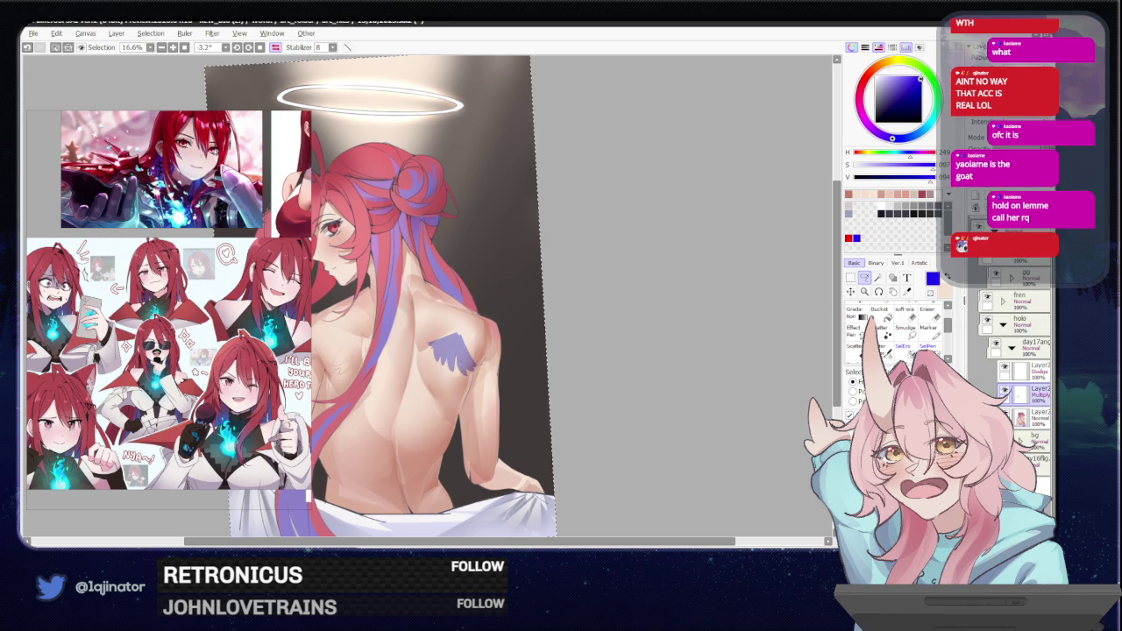
key(ctrl+v)
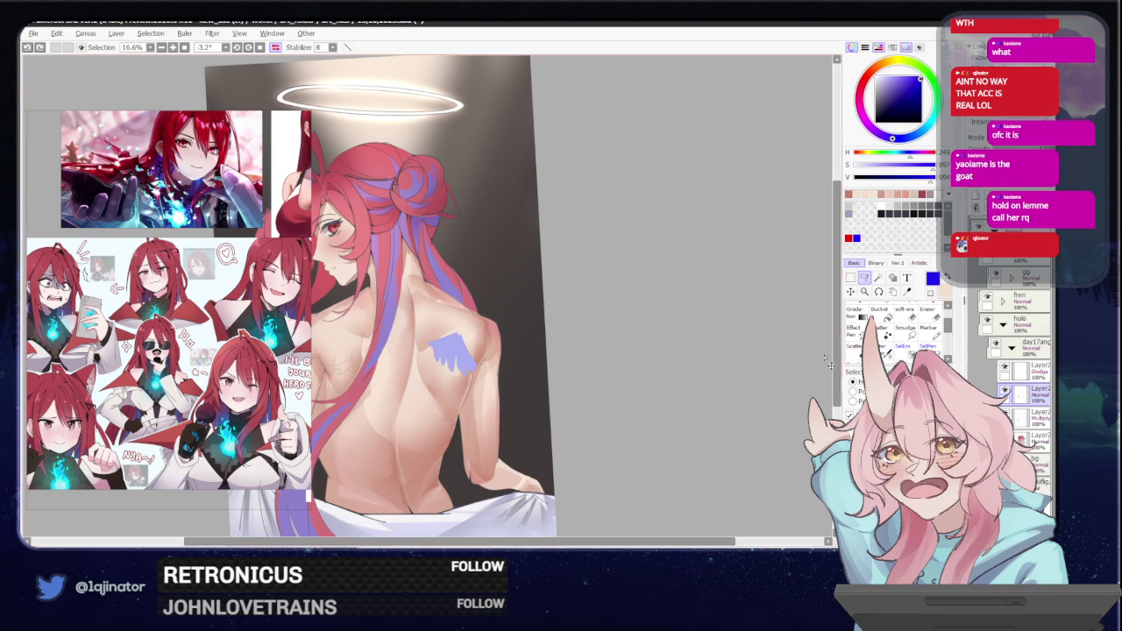
key(ctrl+t)
drag(454, 356, 360, 356)
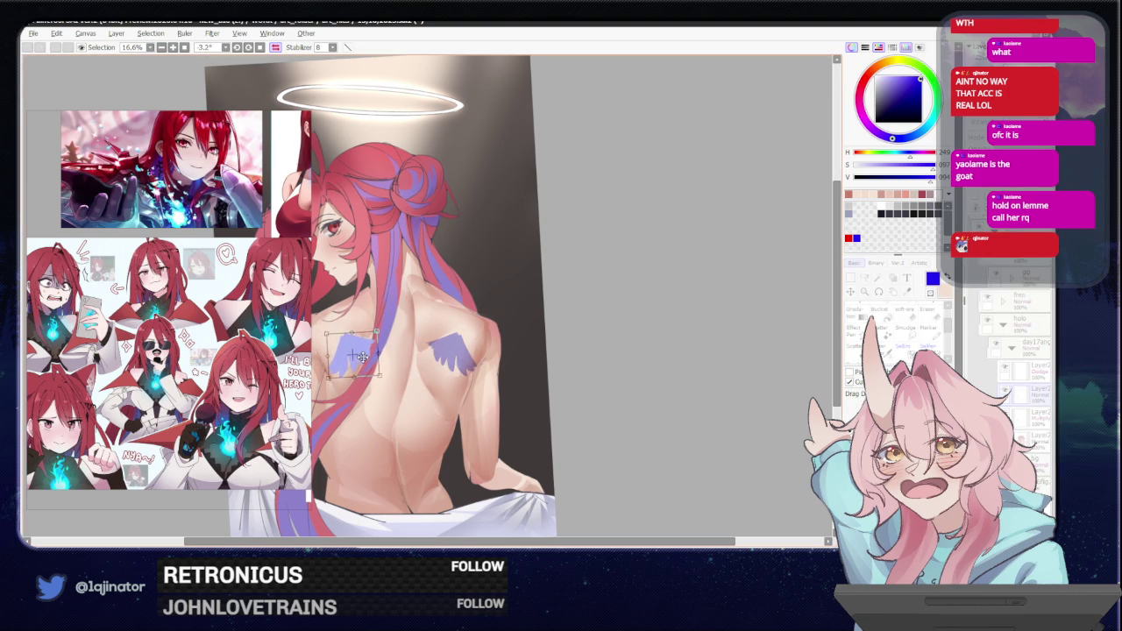
key(Return)
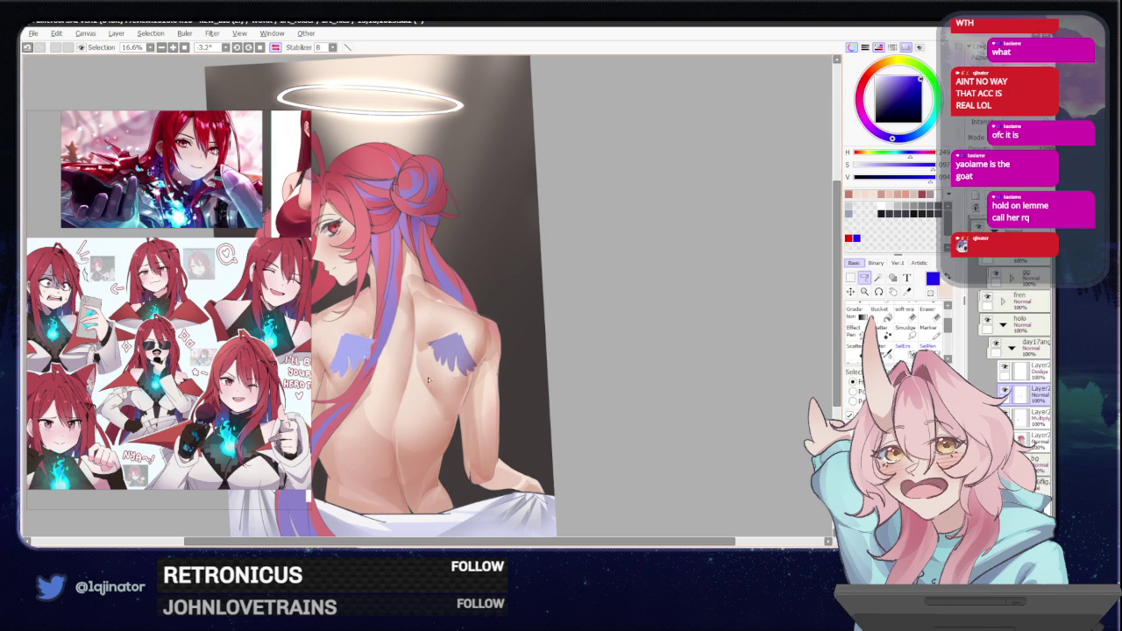
key(b)
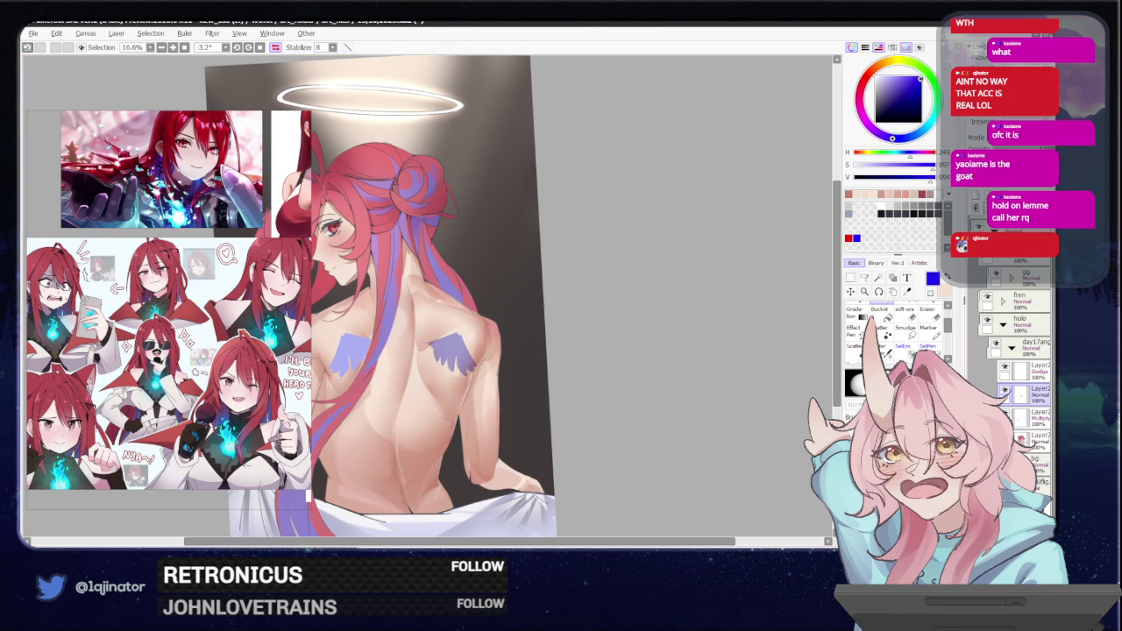
drag(621, 331, 647, 343)
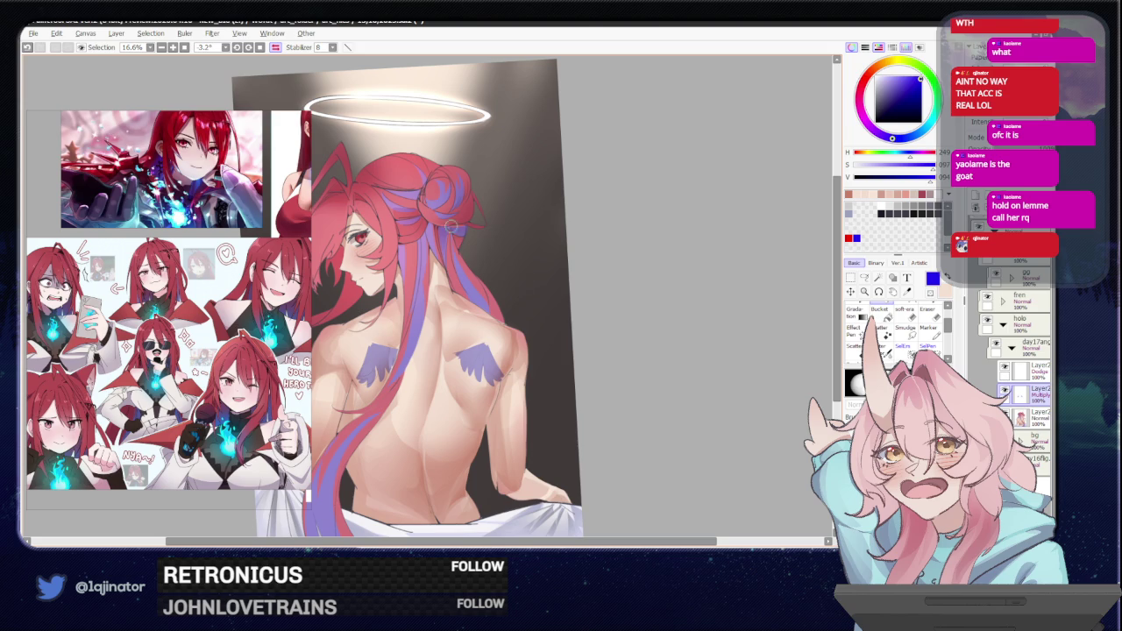
Soften the wing tattoos with a Gaussian blur of radius about 8.5.
click(212, 33)
mouse_move(237, 65)
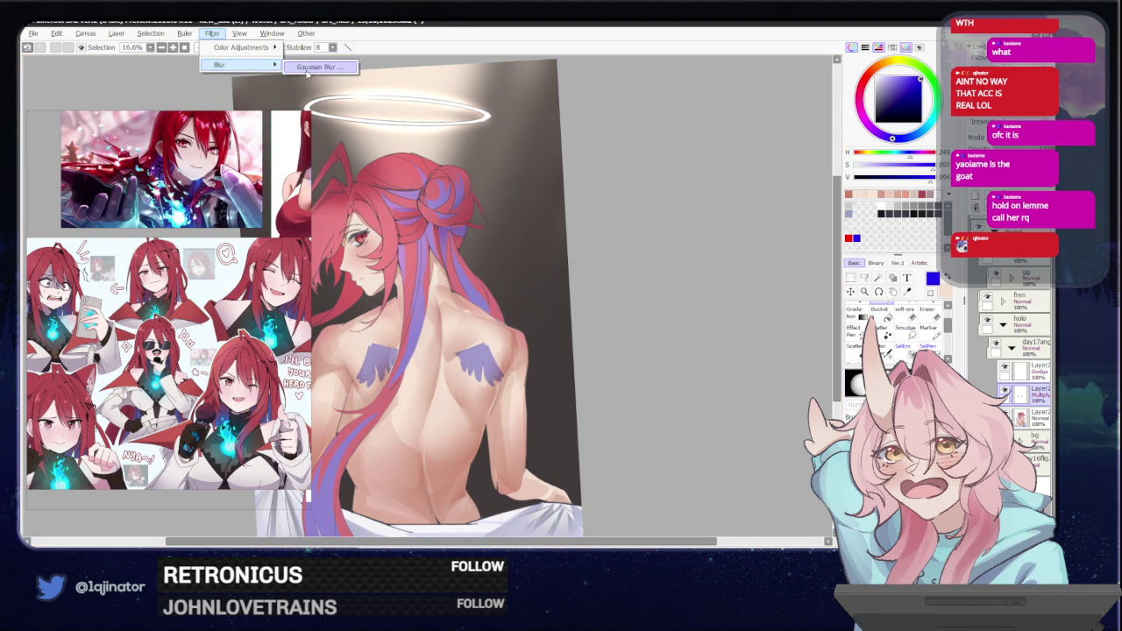
click(319, 67)
mouse_move(599, 414)
mouse_down()
mouse_move(446, 436)
mouse_move(455, 435)
mouse_up()
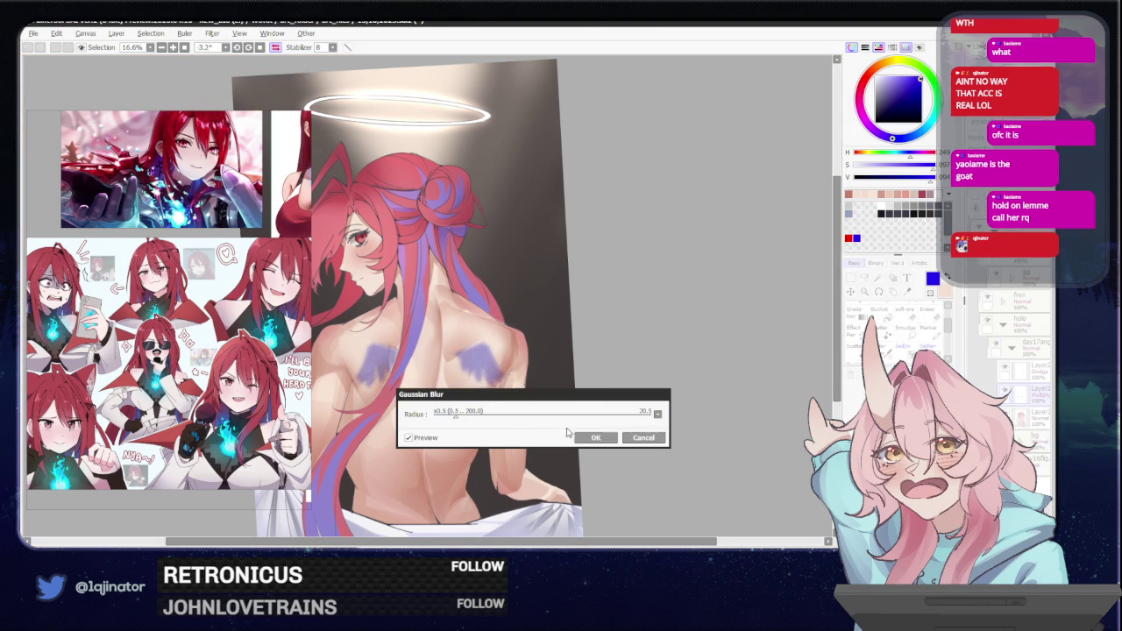
drag(490, 414, 443, 420)
click(580, 437)
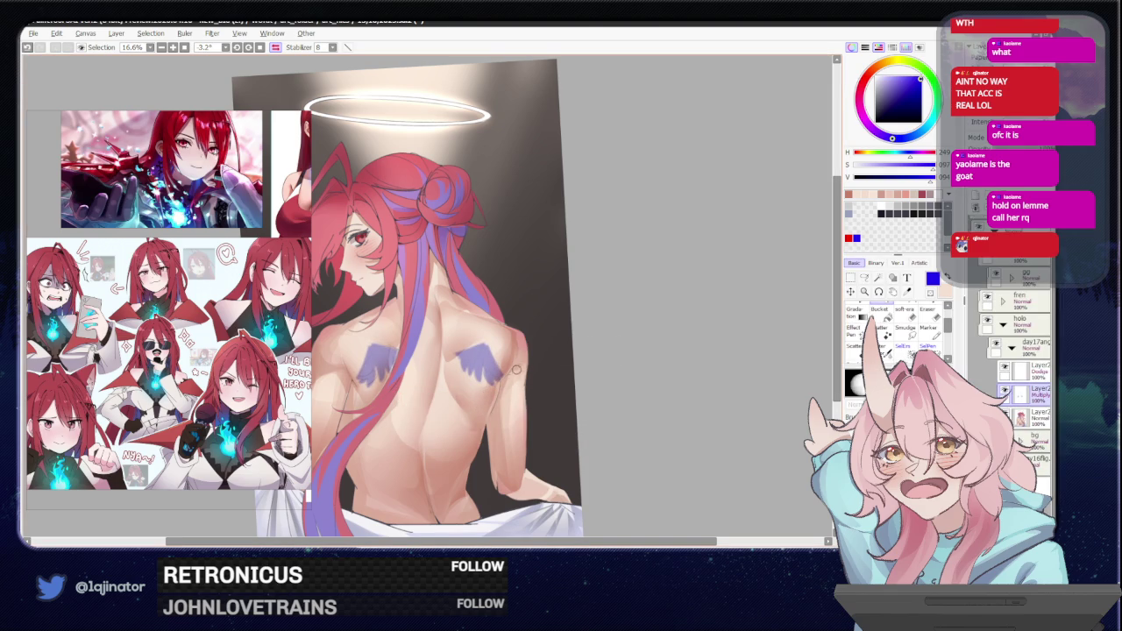
drag(468, 407, 498, 410)
Sample the wing's lavender and paint soft feather highlights inside both wings.
scroll(473, 419, up, 2)
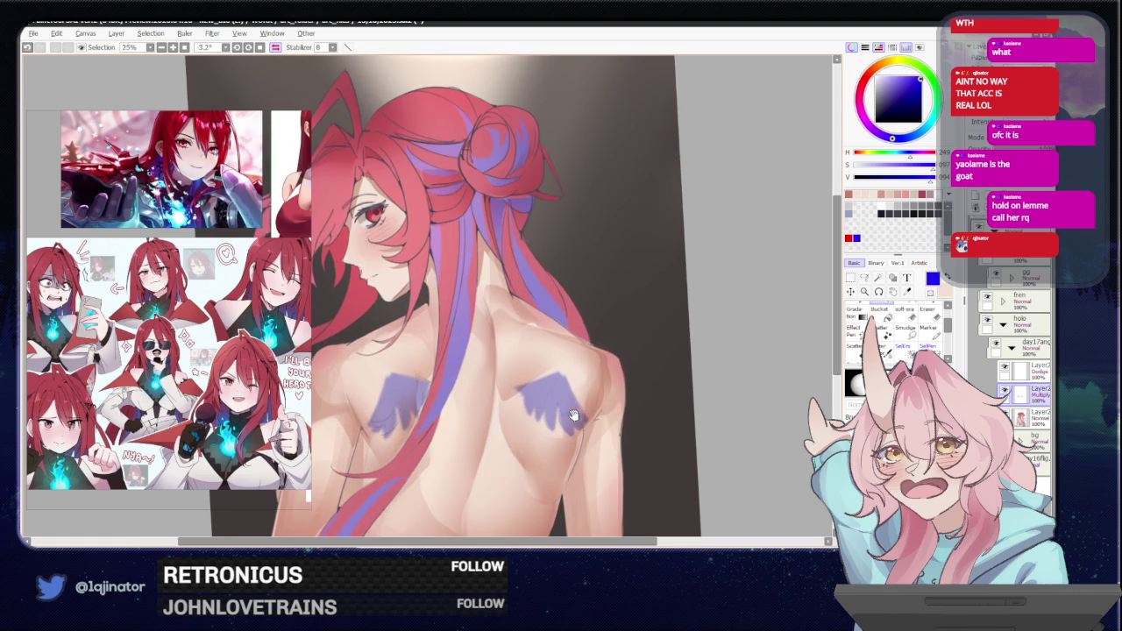
scroll(578, 359, up, 1)
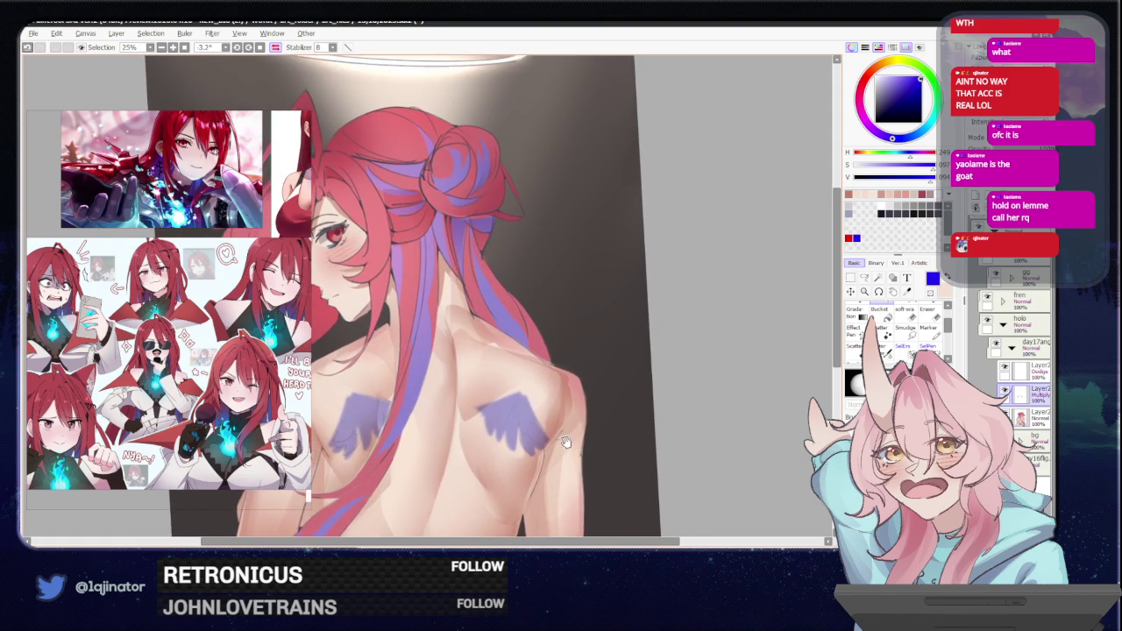
scroll(574, 368, up, 1)
drag(564, 379, 535, 384)
alt+click(517, 383)
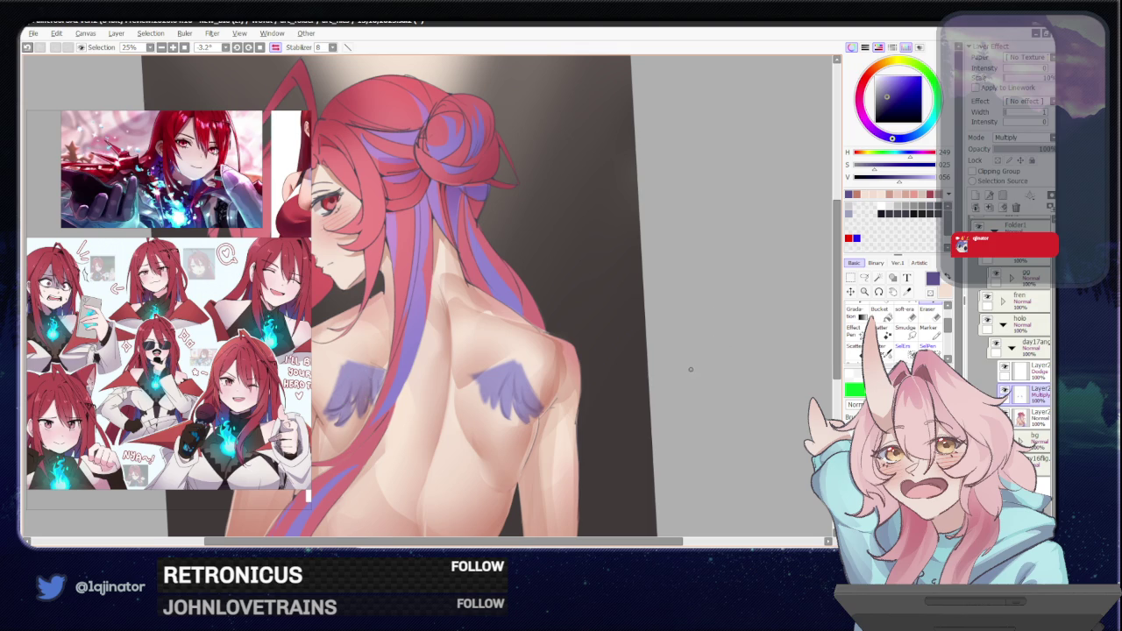
drag(692, 367, 688, 391)
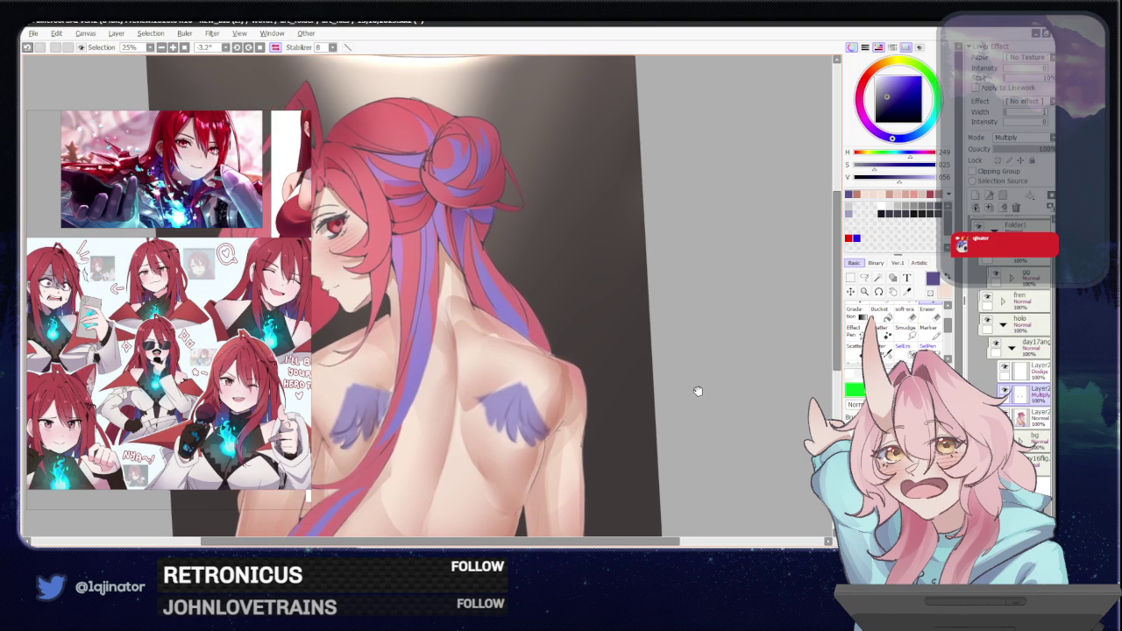
scroll(687, 389, down, 3)
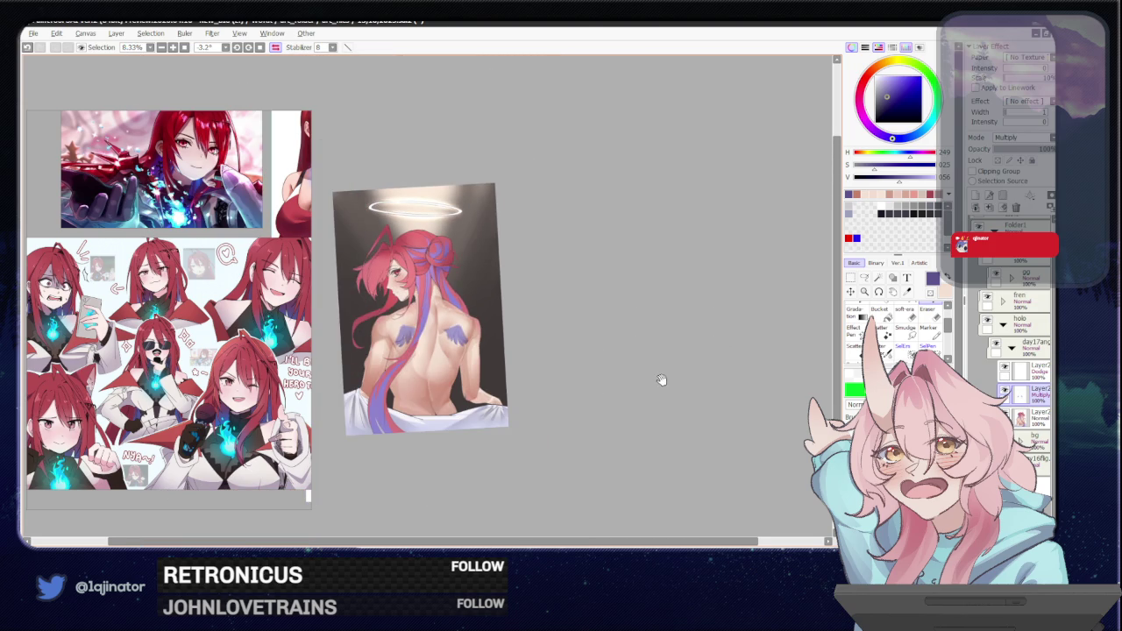
Adjust the wing layer's opacity, hiding and reshowing it to compare the tattoos.
drag(663, 380, 657, 403)
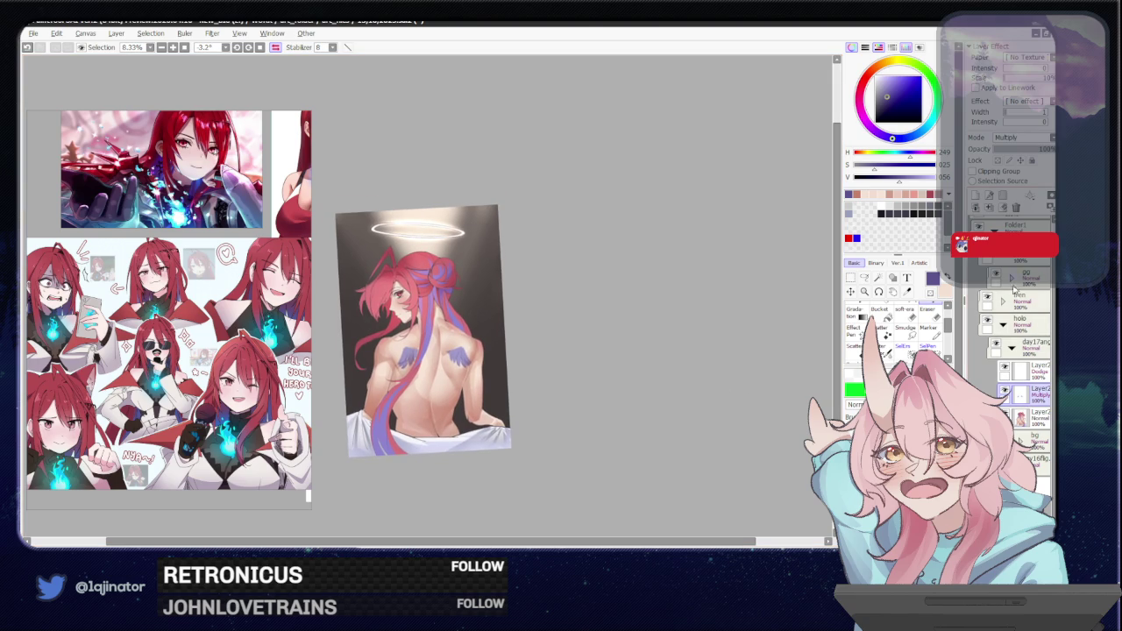
click(1032, 151)
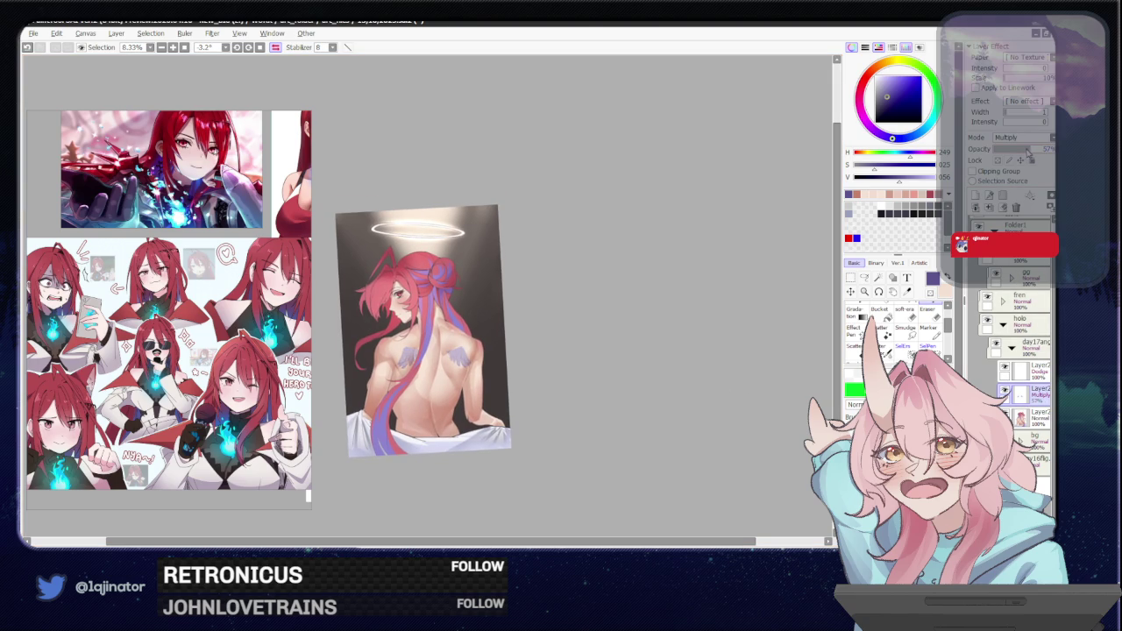
click(1006, 393)
key(ctrl+plus)
key(ctrl+plus)
click(1023, 151)
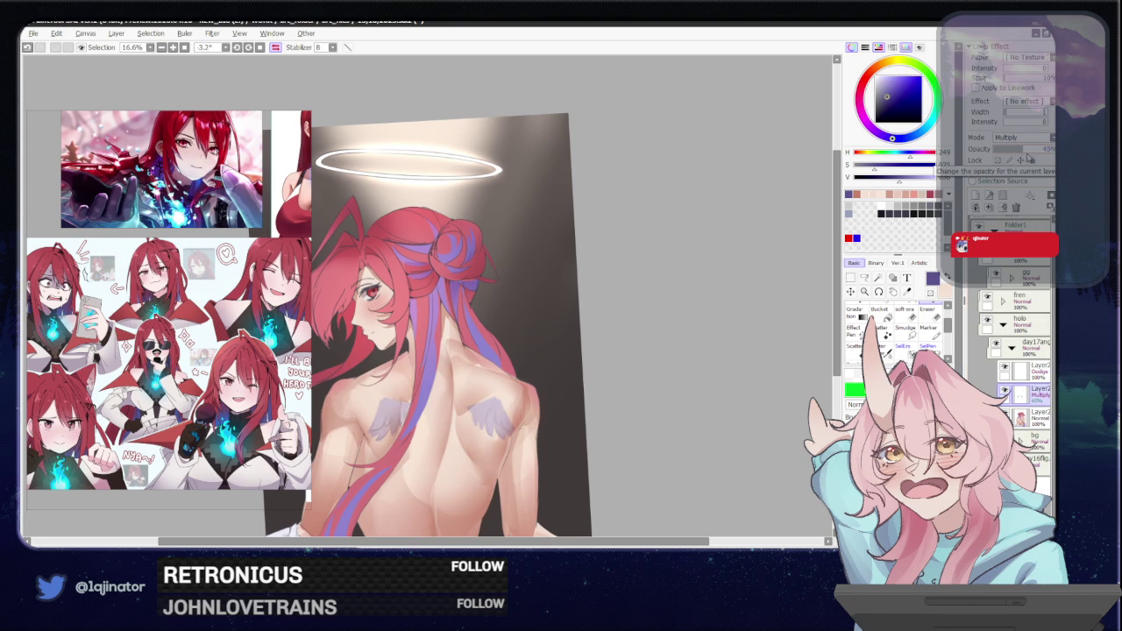
drag(1027, 156, 1038, 154)
mouse_move(704, 371)
mouse_down()
mouse_move(690, 347)
mouse_move(687, 385)
mouse_up()
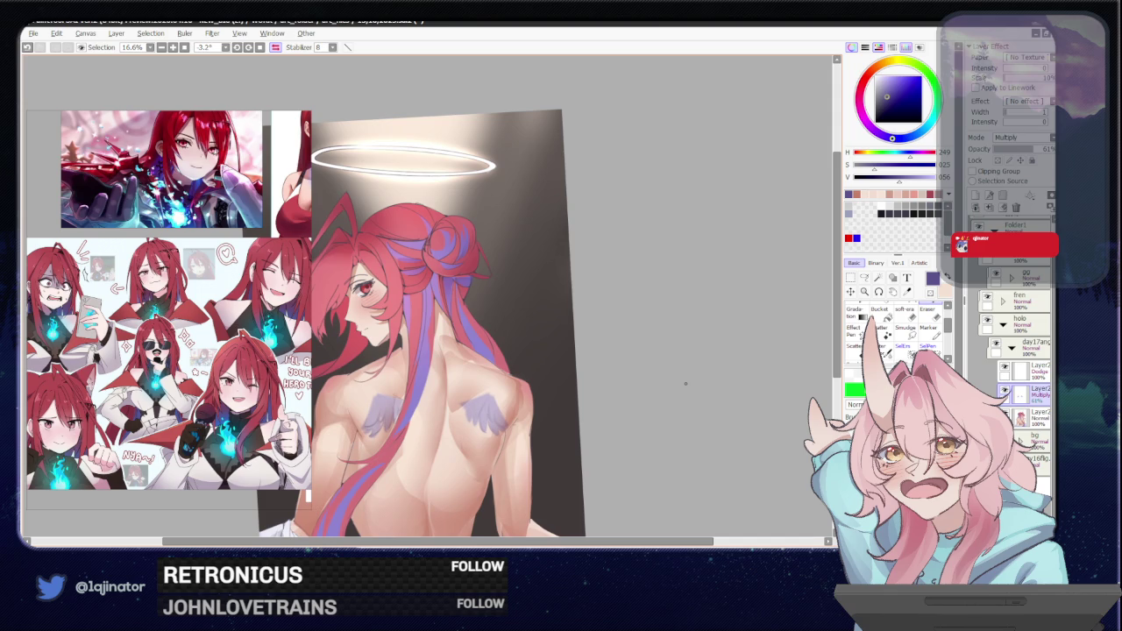
drag(508, 427, 558, 421)
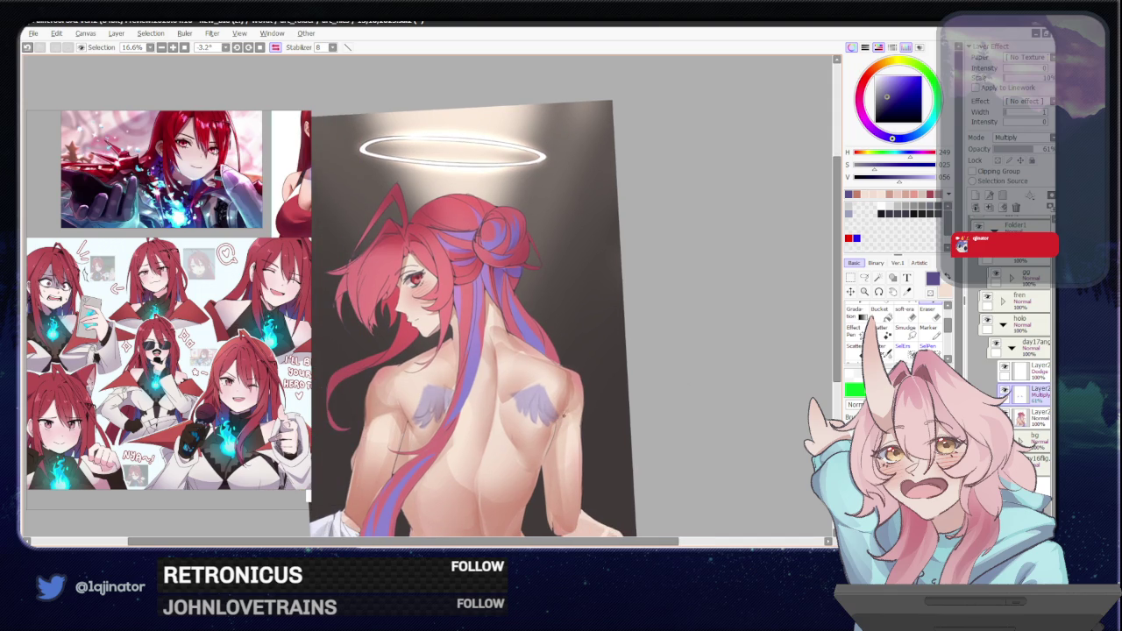
Merge the Multiply layer down, recheck the Dodge halo glow, then select Layer2 and mirror the view.
click(989, 207)
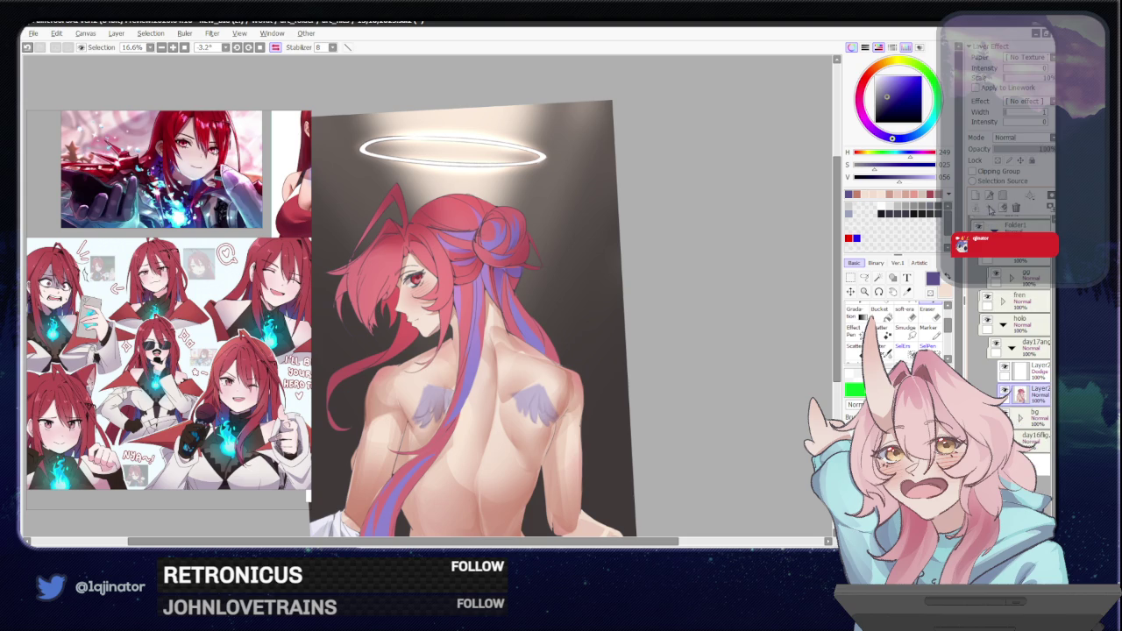
click(1004, 367)
click(1026, 370)
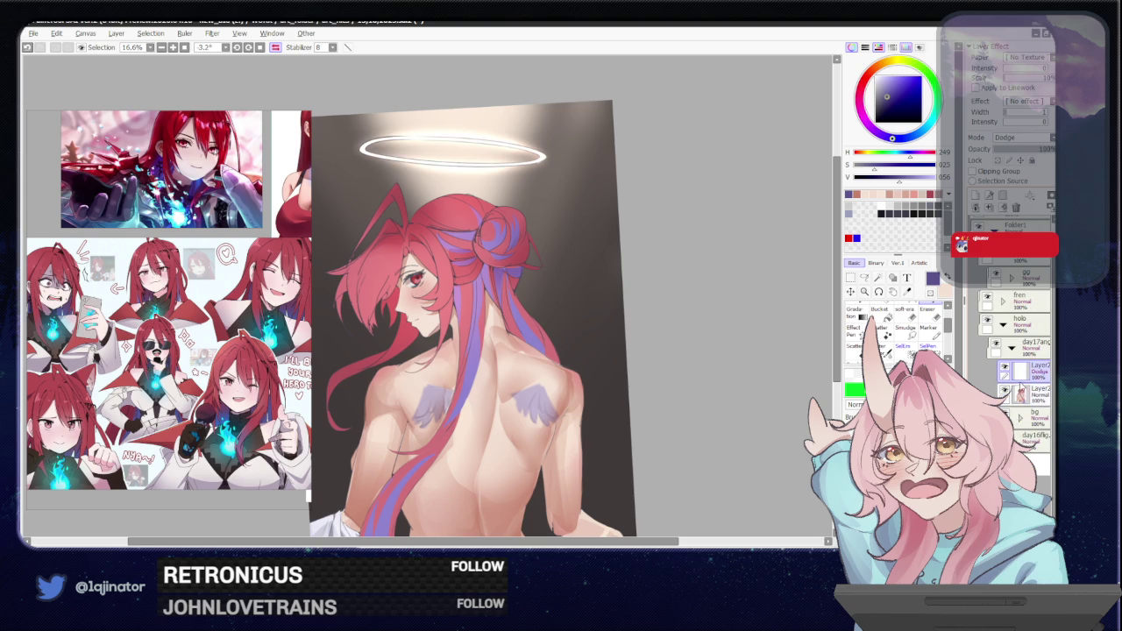
key(minus)
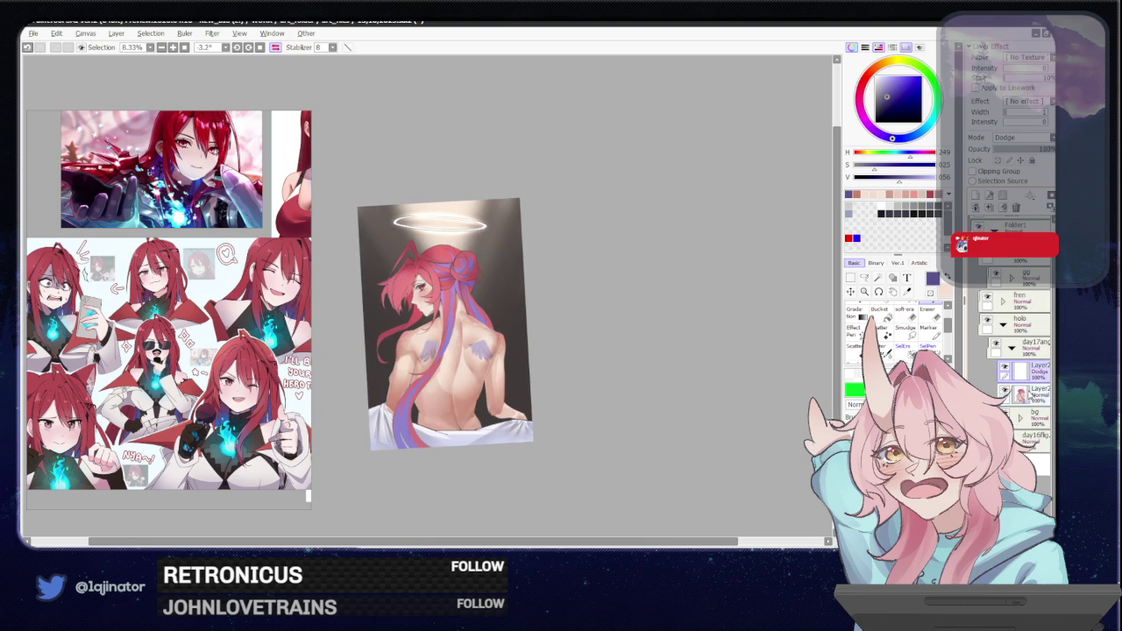
click(1025, 392)
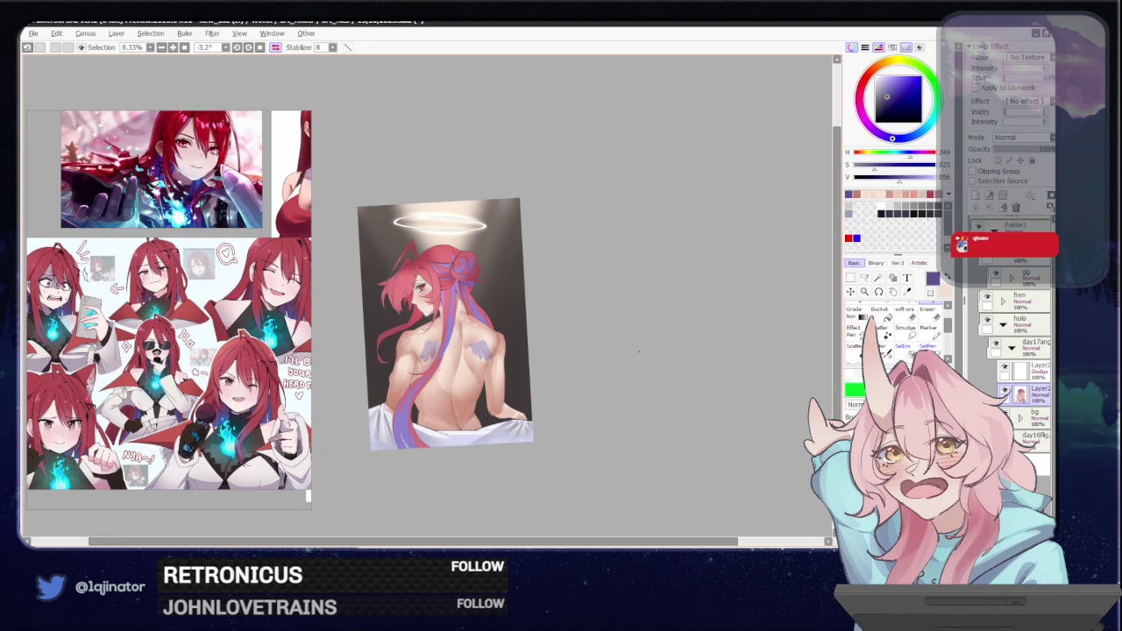
key(h)
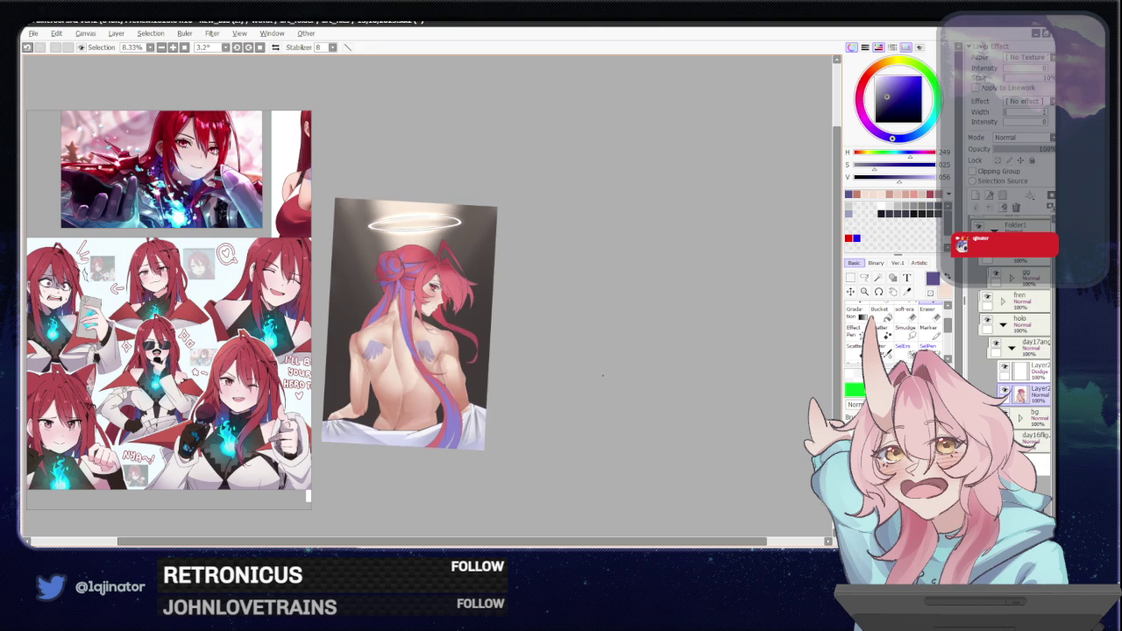
key(plus)
key(plus)
key(plus)
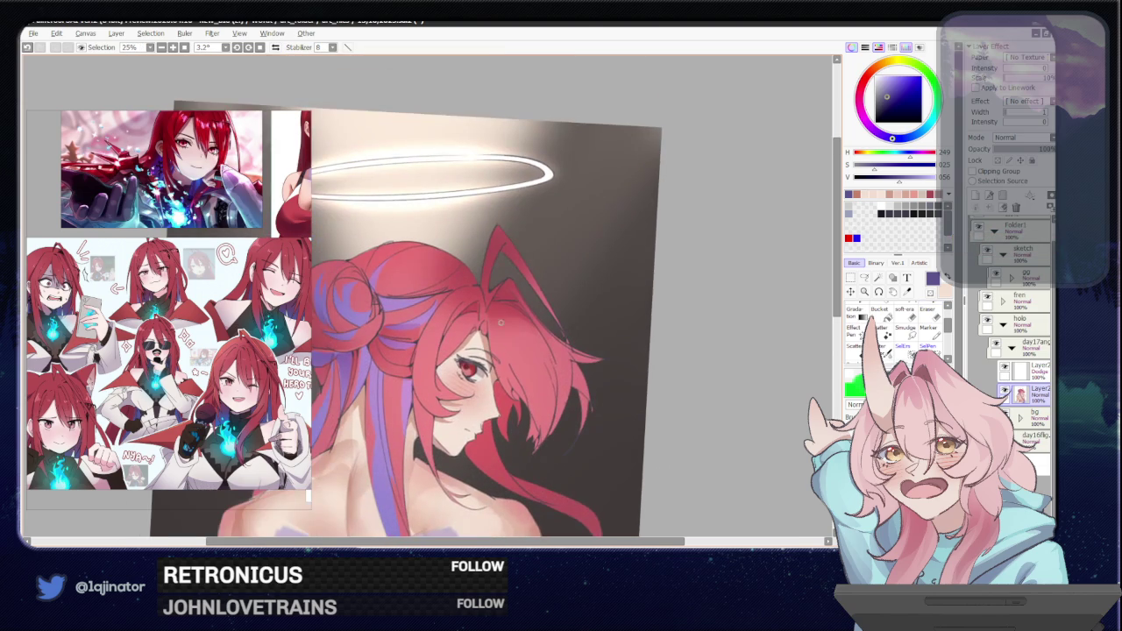
Eyedrop the hair's red, choose the Lasso tool, and zoom out the reference board.
alt+click(498, 291)
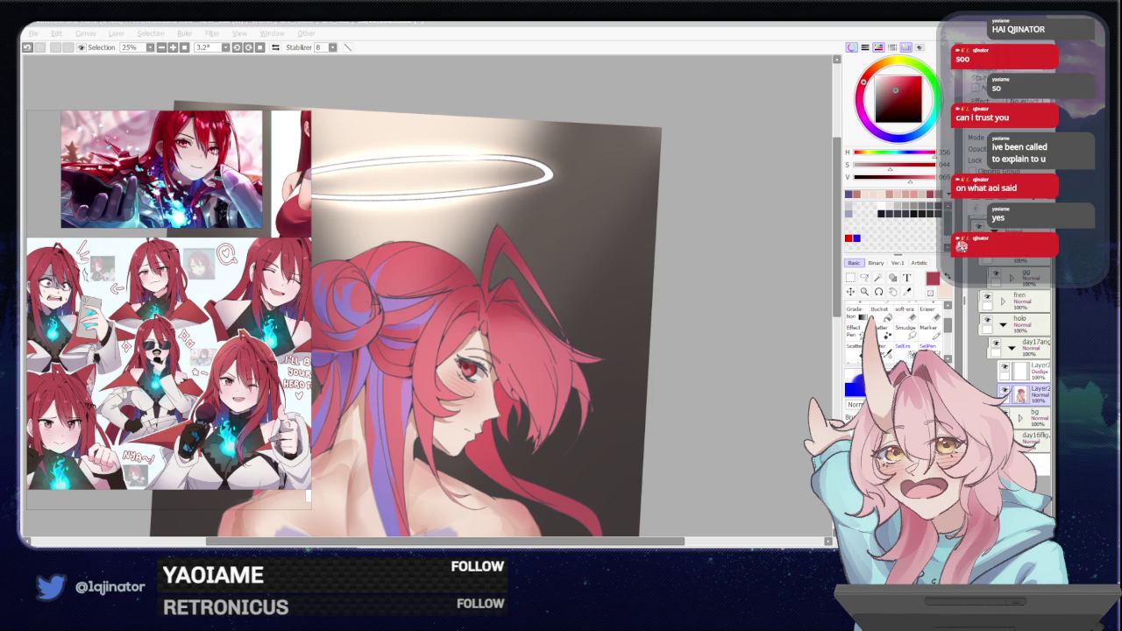
click(724, 388)
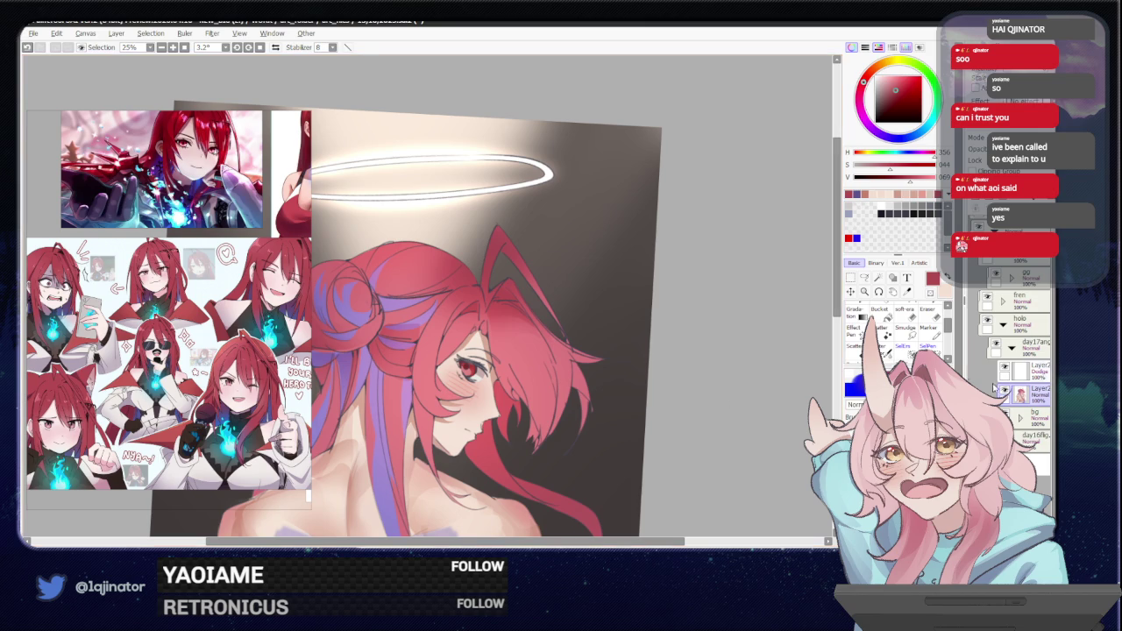
scroll(698, 387, up, 1)
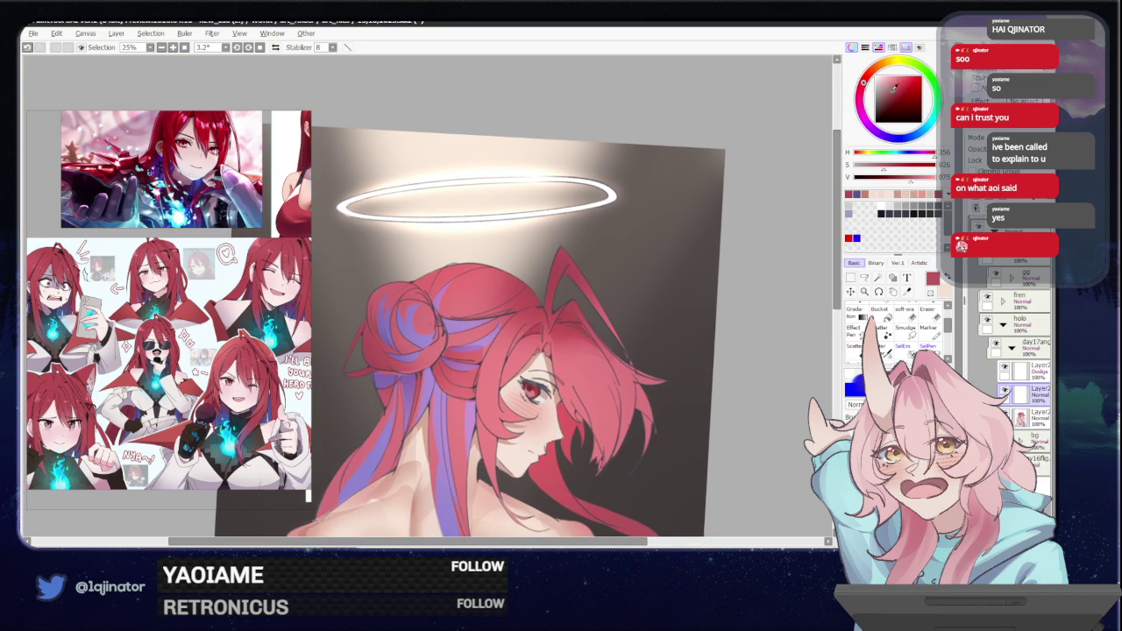
click(864, 277)
drag(455, 267, 503, 299)
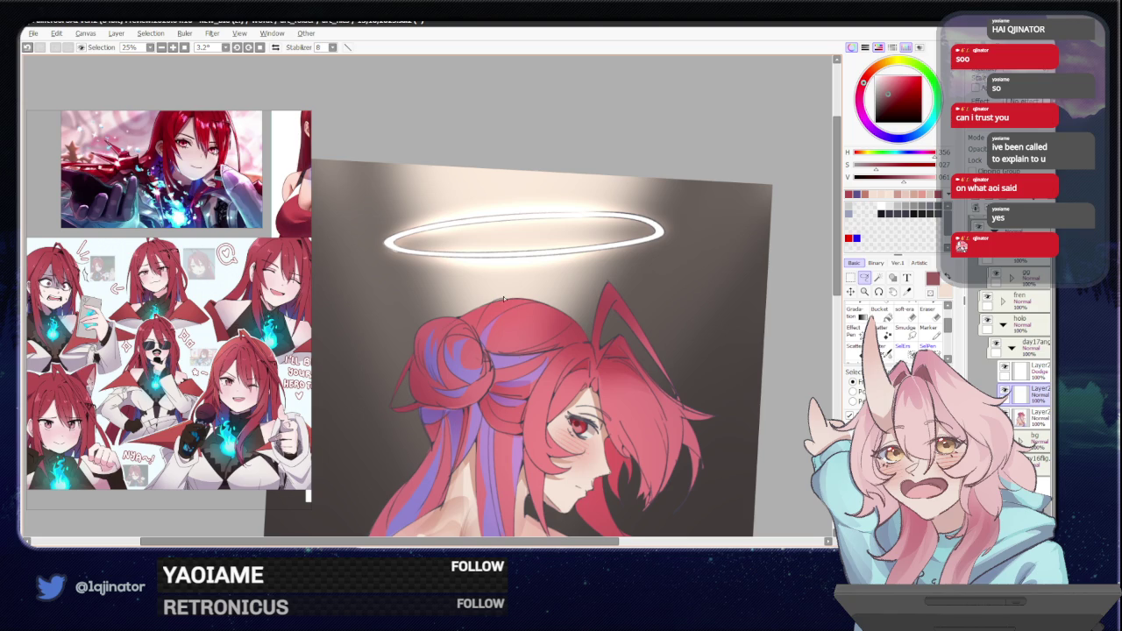
key(alt+Tab)
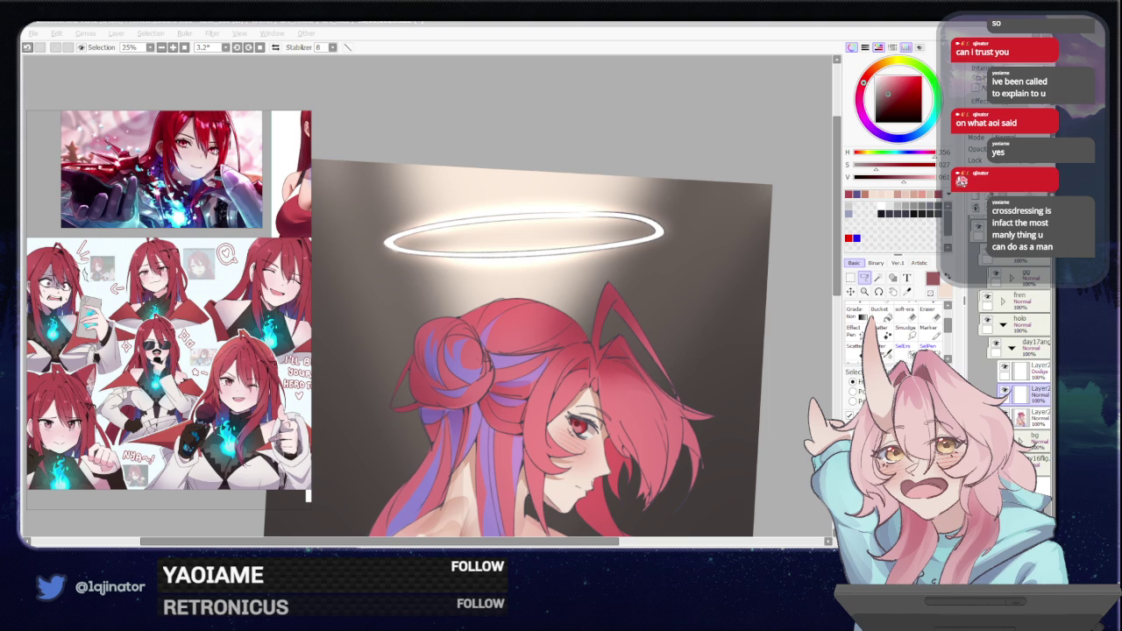
scroll(274, 312, down, 2)
scroll(255, 321, down, 2)
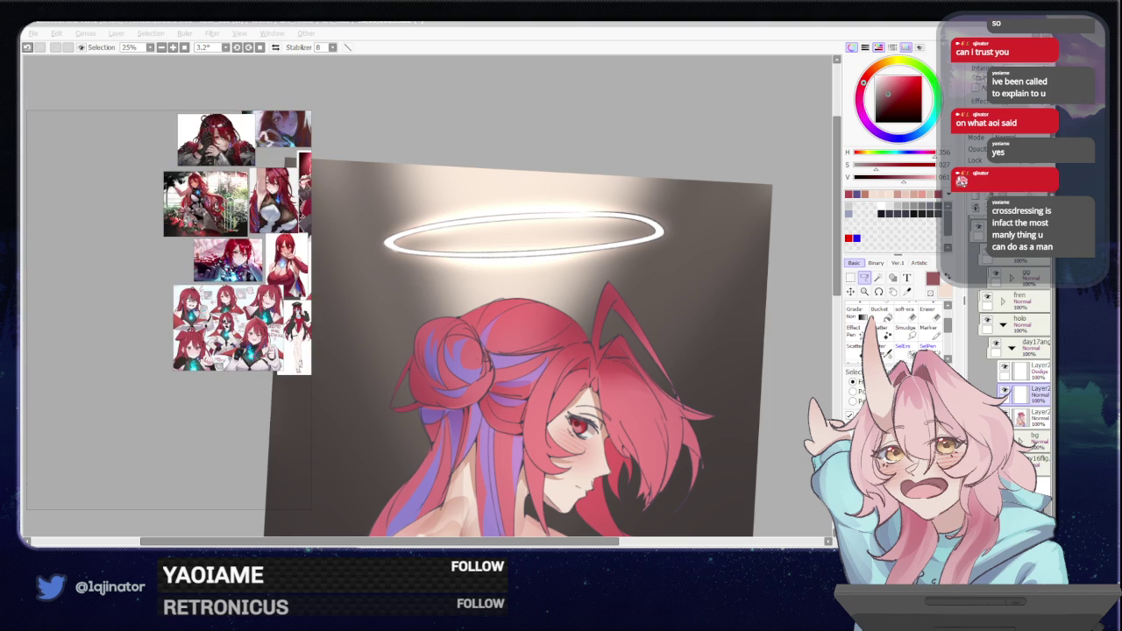
Bring the painting back into view and shift the red hue slightly toward pink.
scroll(249, 300, down, 1)
scroll(250, 300, down, 1)
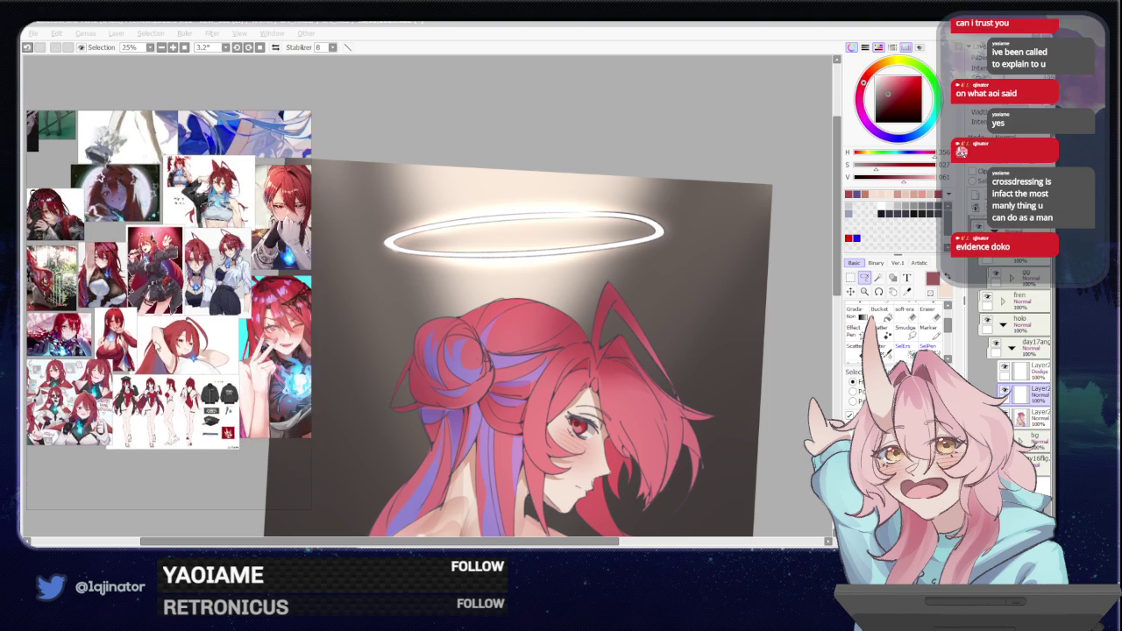
scroll(211, 298, up, 2)
scroll(219, 319, up, 1)
scroll(219, 320, up, 1)
scroll(220, 320, up, 1)
scroll(201, 325, up, 1)
click(593, 187)
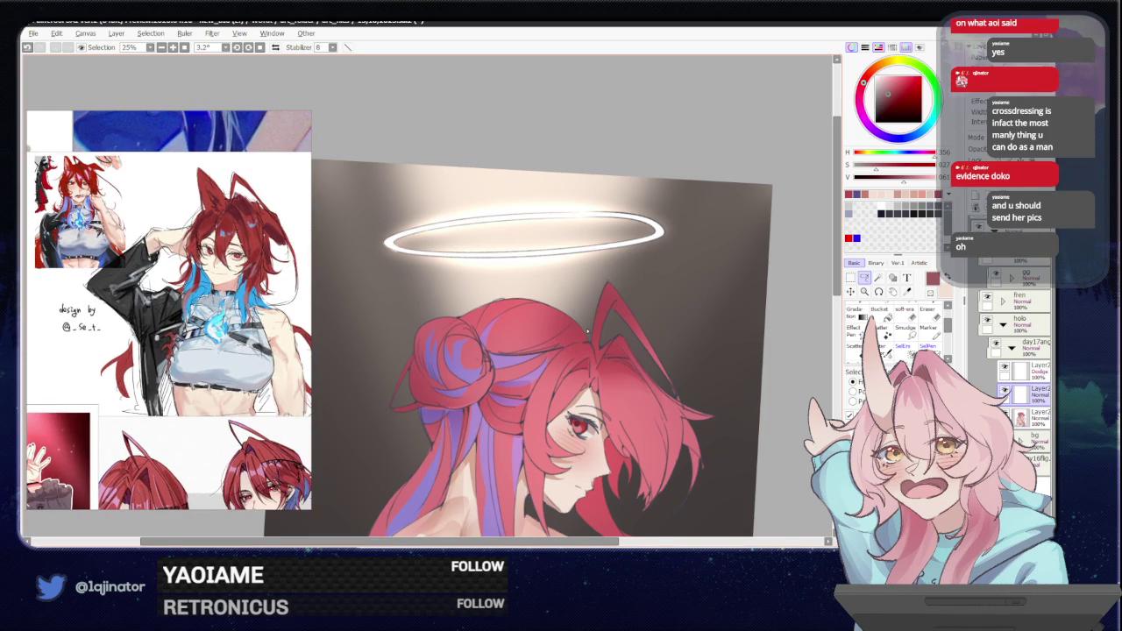
scroll(586, 330, up, 1)
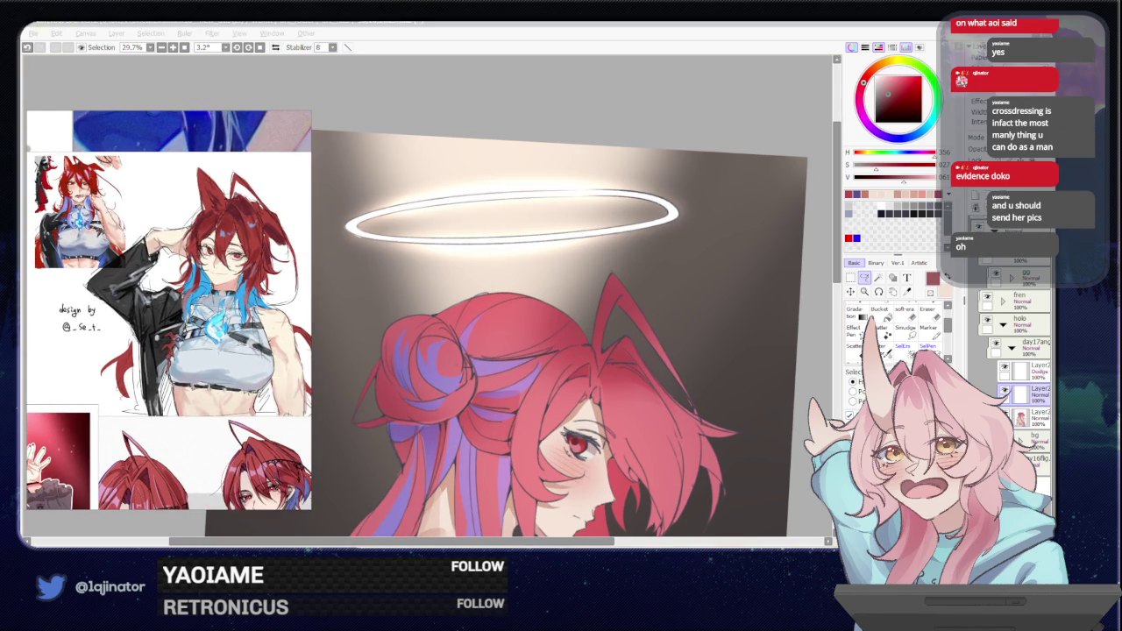
click(592, 349)
drag(592, 349, 588, 301)
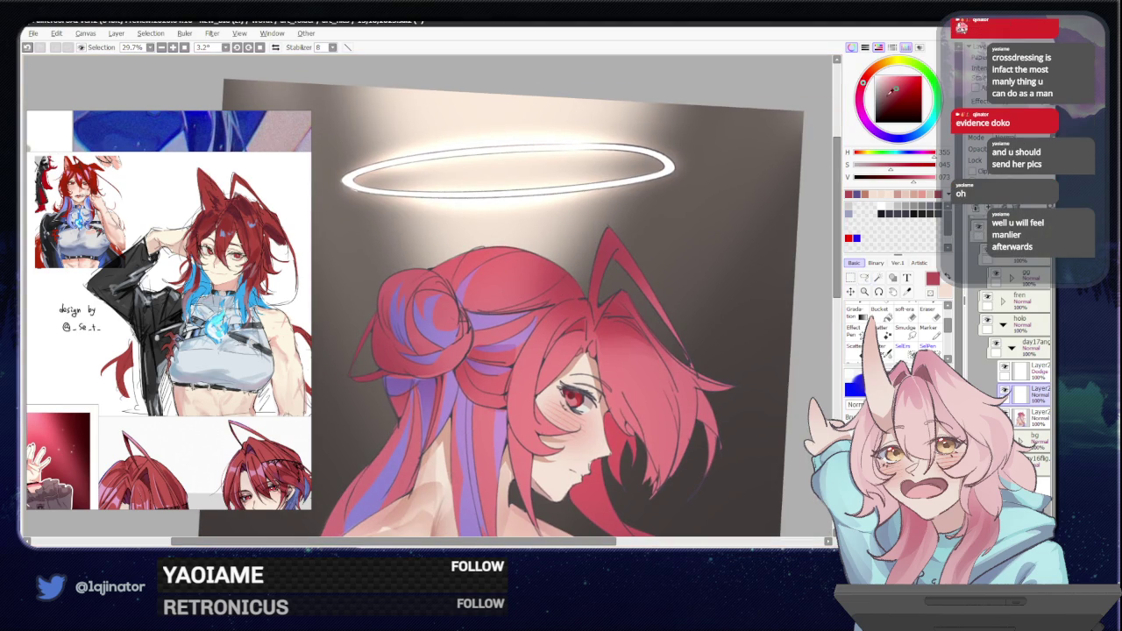
drag(863, 82, 861, 89)
Lasso thin strand areas on the hair bun, then deselect and restart the selection.
click(865, 279)
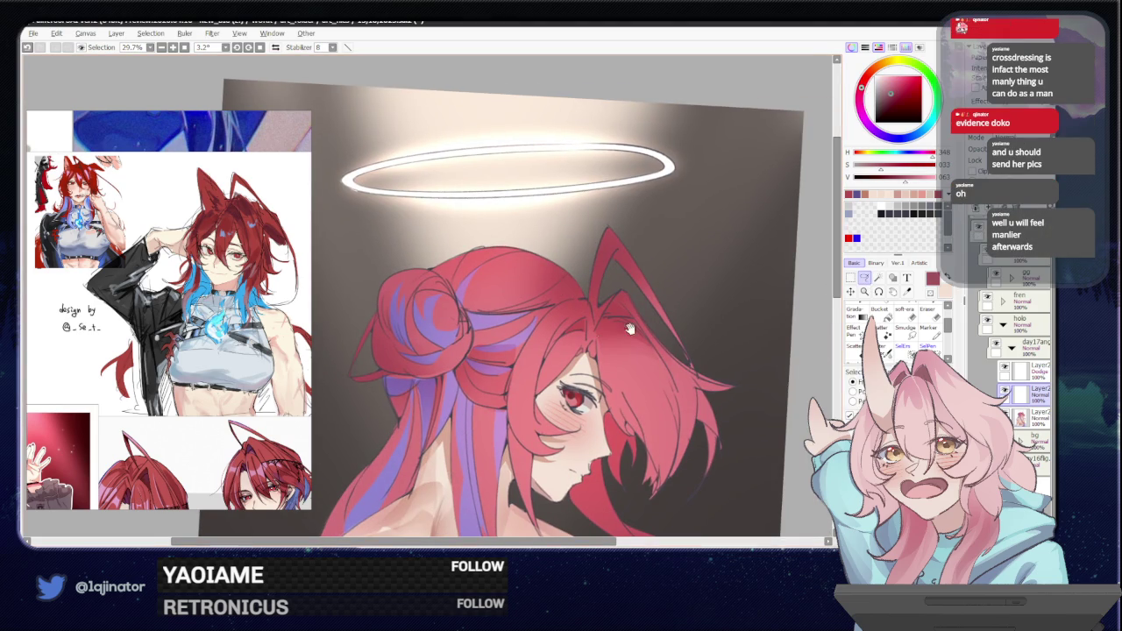
scroll(659, 323, up, 1)
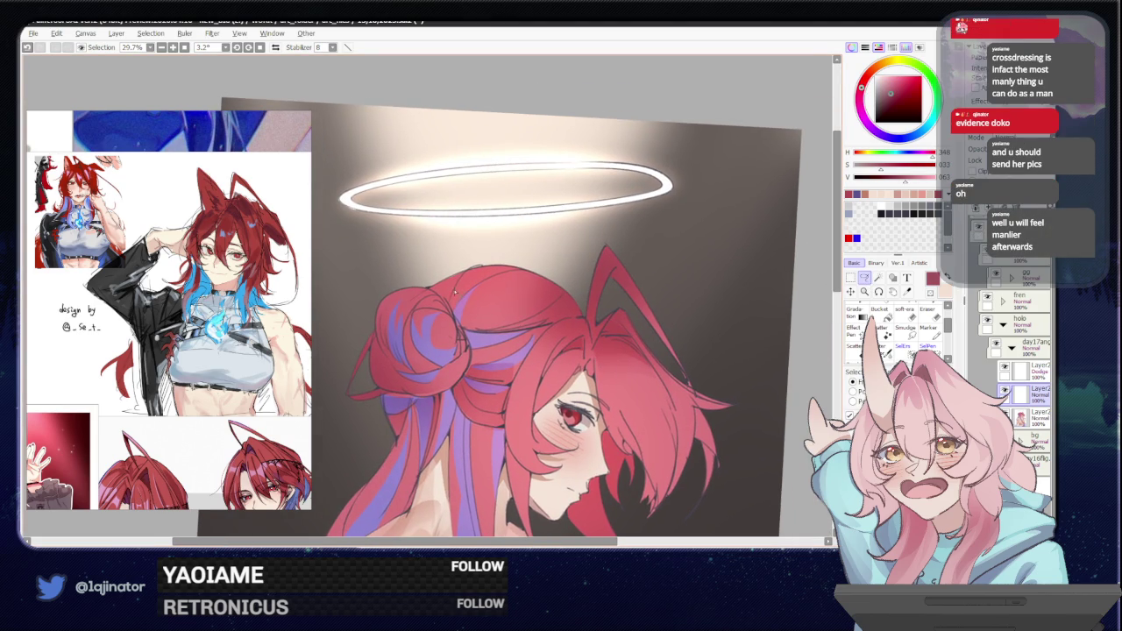
drag(470, 272, 450, 312)
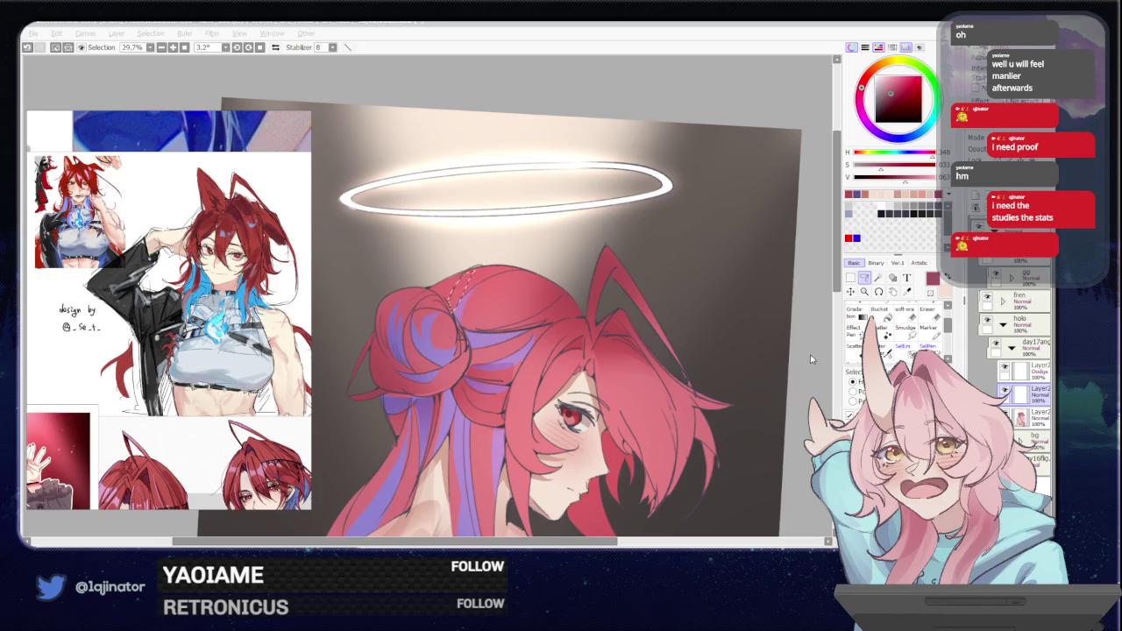
scroll(664, 358, up, 1)
mouse_move(663, 358)
mouse_down()
mouse_move(524, 317)
mouse_move(502, 333)
mouse_up()
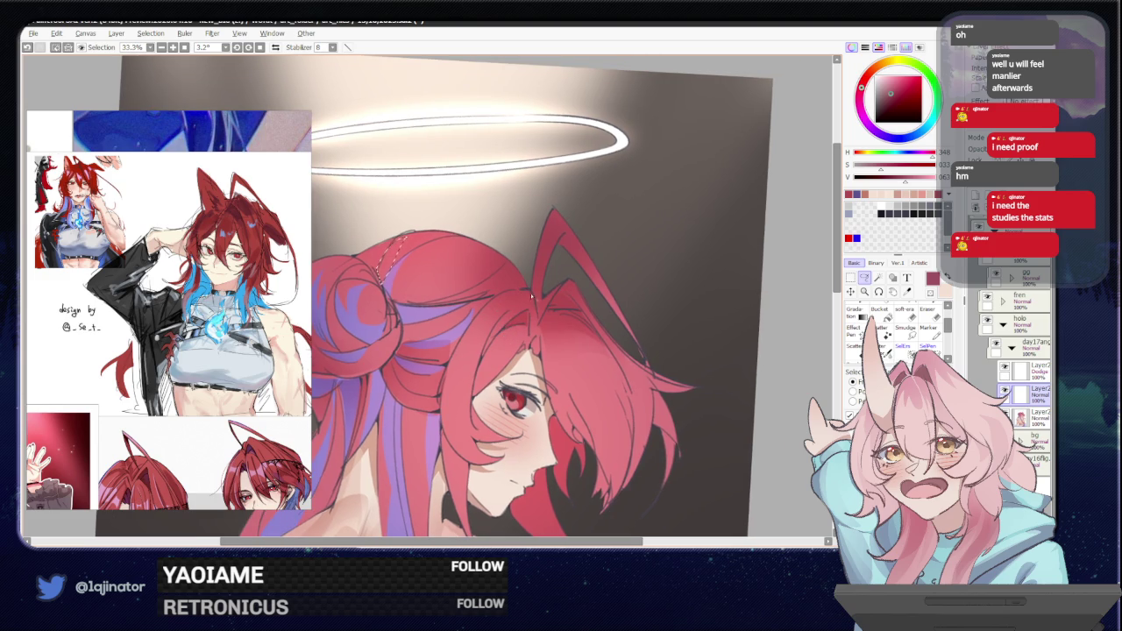
mouse_move(532, 296)
mouse_down()
mouse_move(491, 296)
mouse_move(454, 368)
mouse_up()
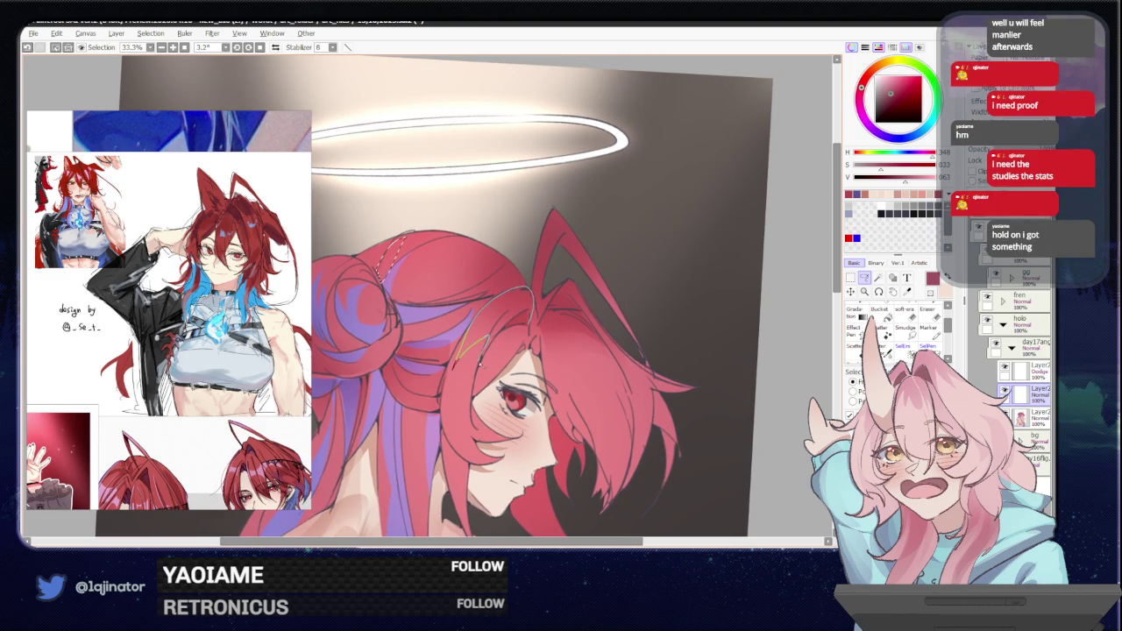
drag(485, 312, 541, 298)
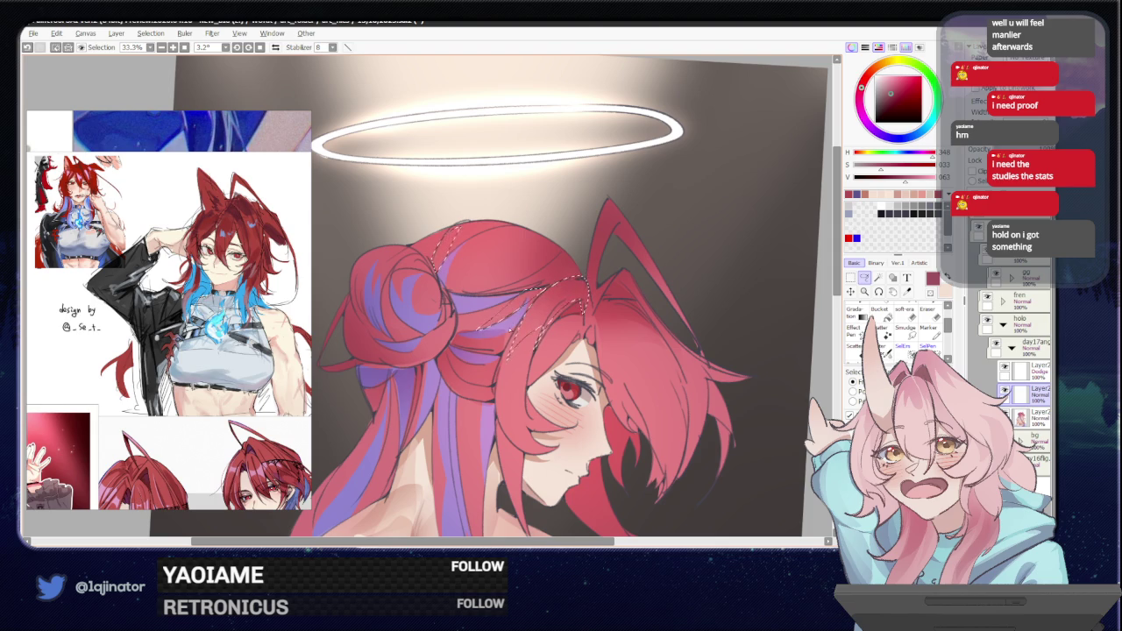
key(b)
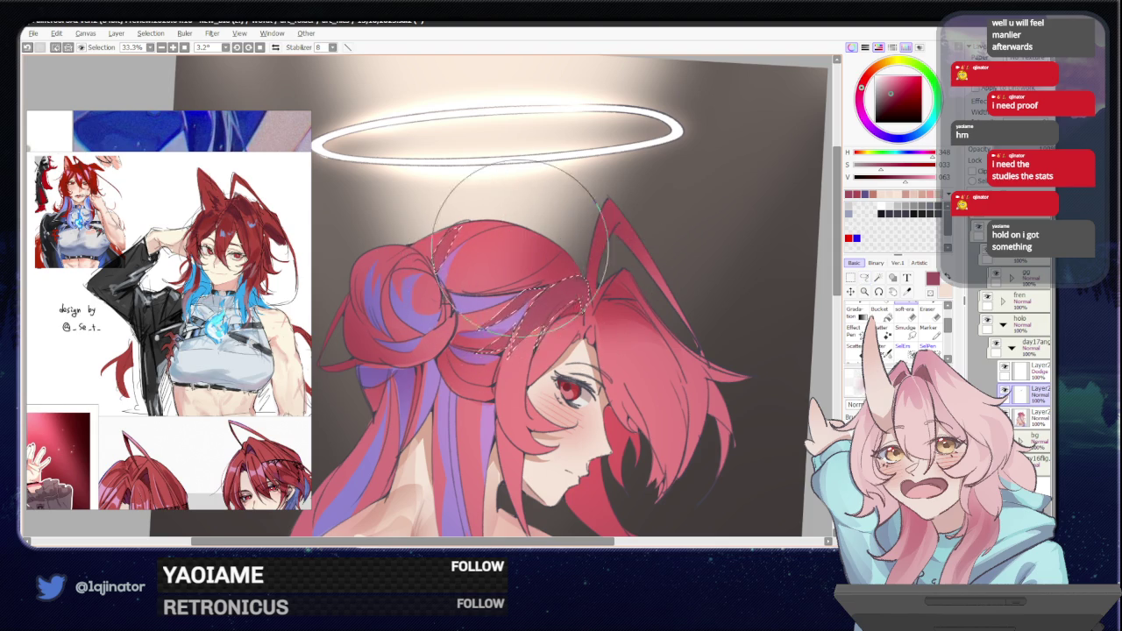
key(ctrl+d)
key(m)
mouse_move(627, 349)
mouse_down()
mouse_move(565, 323)
mouse_move(603, 319)
mouse_move(548, 273)
mouse_up()
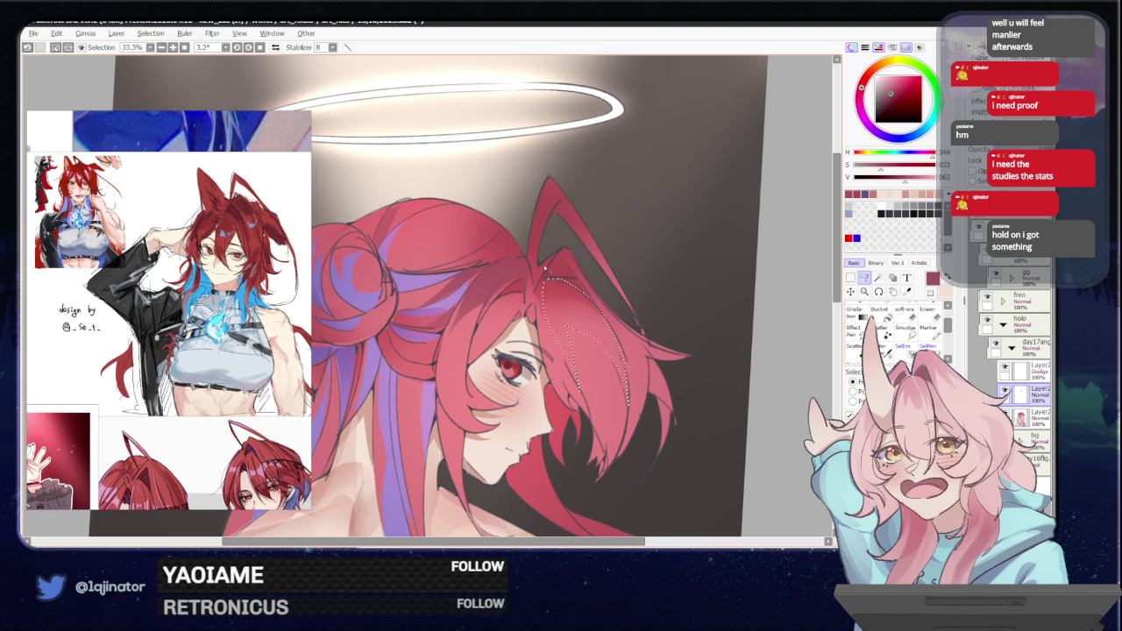
Darken the colour slightly and lasso the hair strands framing the left side of the face.
alt+click(614, 236)
scroll(546, 259, up, 1)
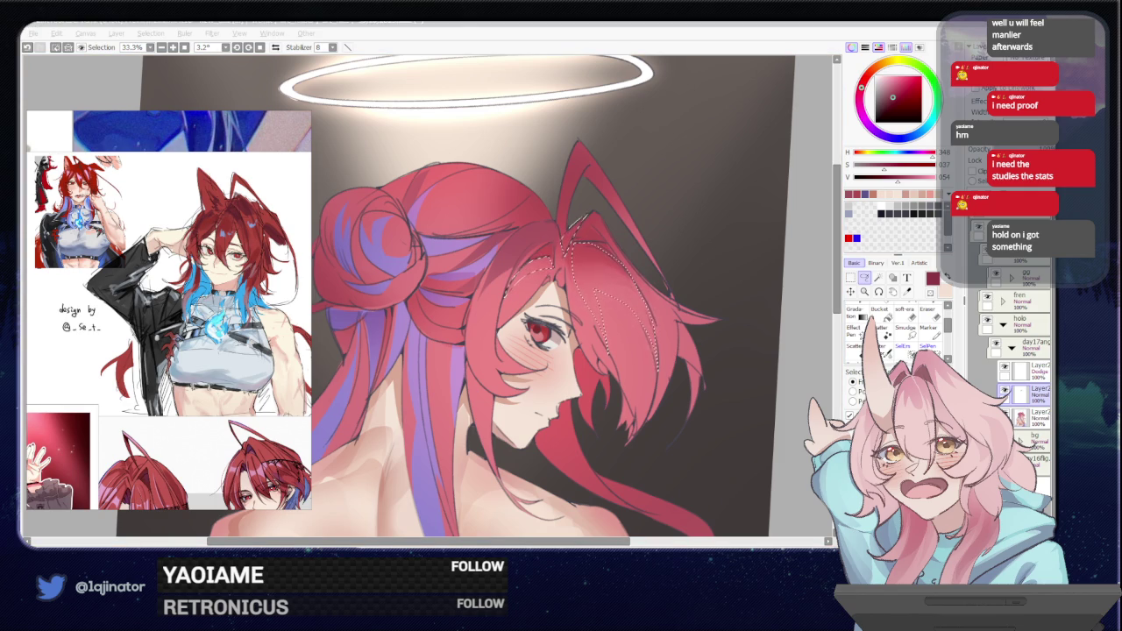
click(801, 365)
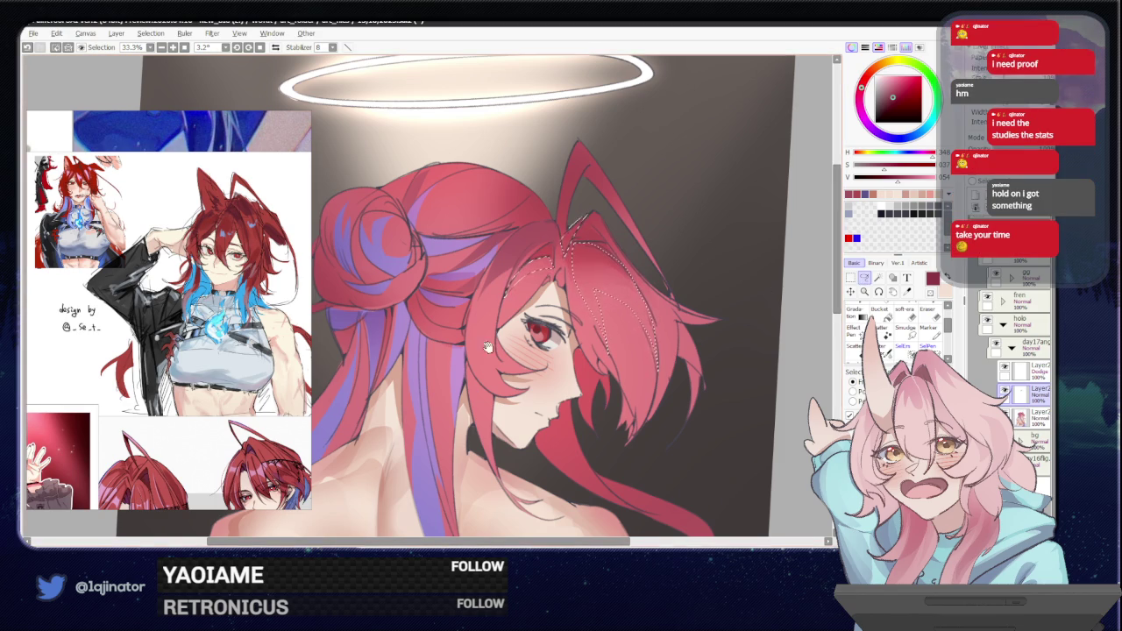
drag(801, 368, 786, 323)
drag(401, 251, 409, 222)
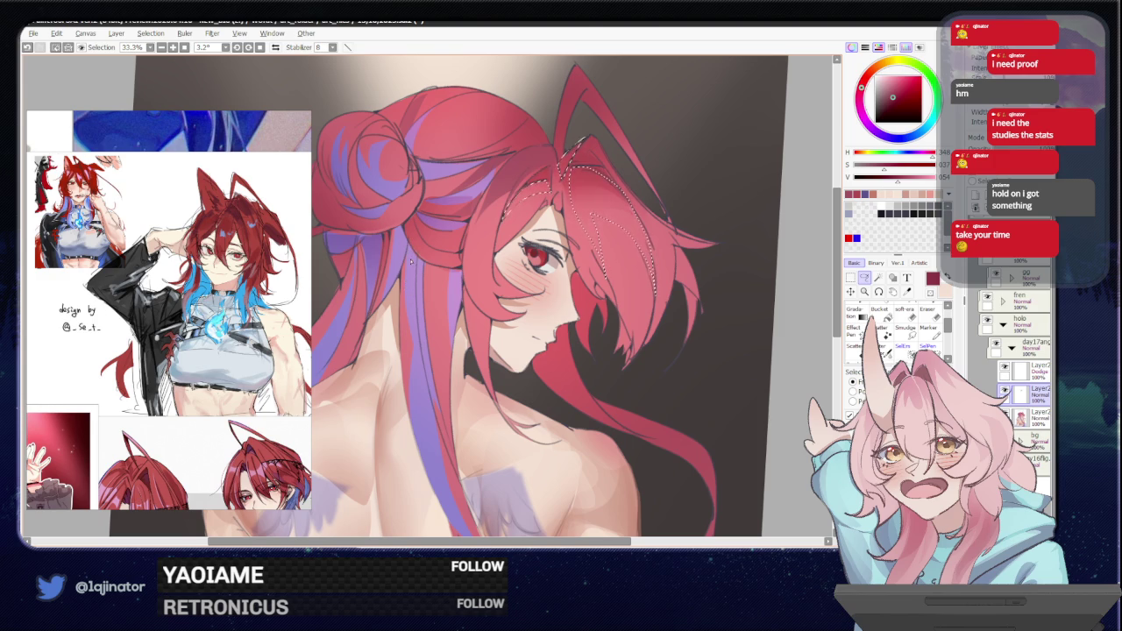
mouse_move(419, 283)
mouse_down()
mouse_move(406, 359)
mouse_move(405, 277)
mouse_move(574, 166)
mouse_up()
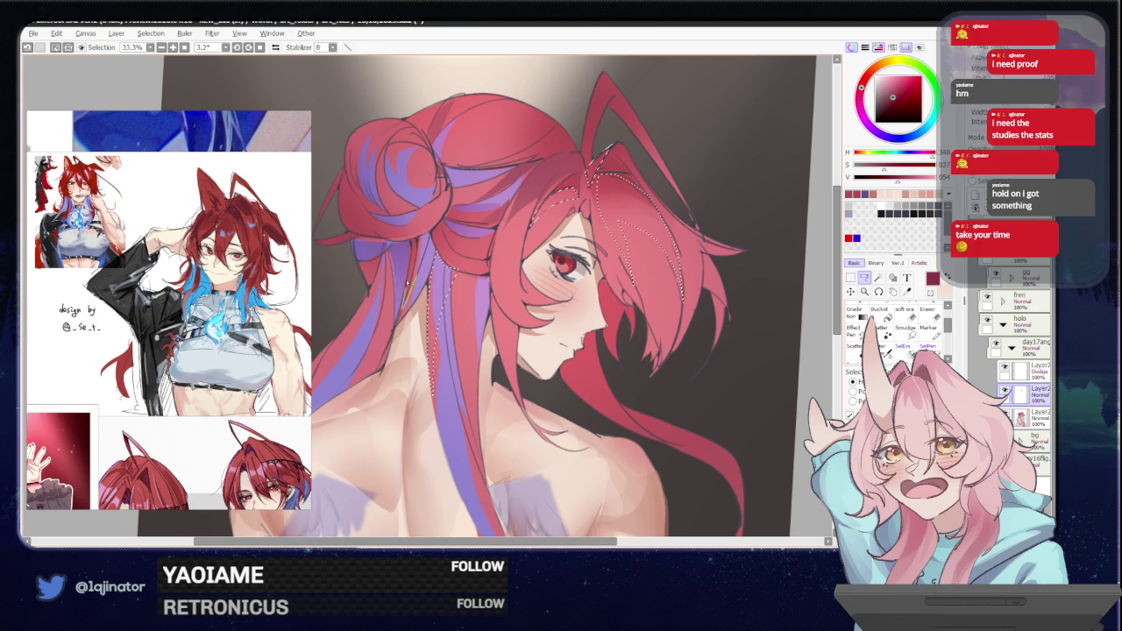
drag(412, 249, 367, 328)
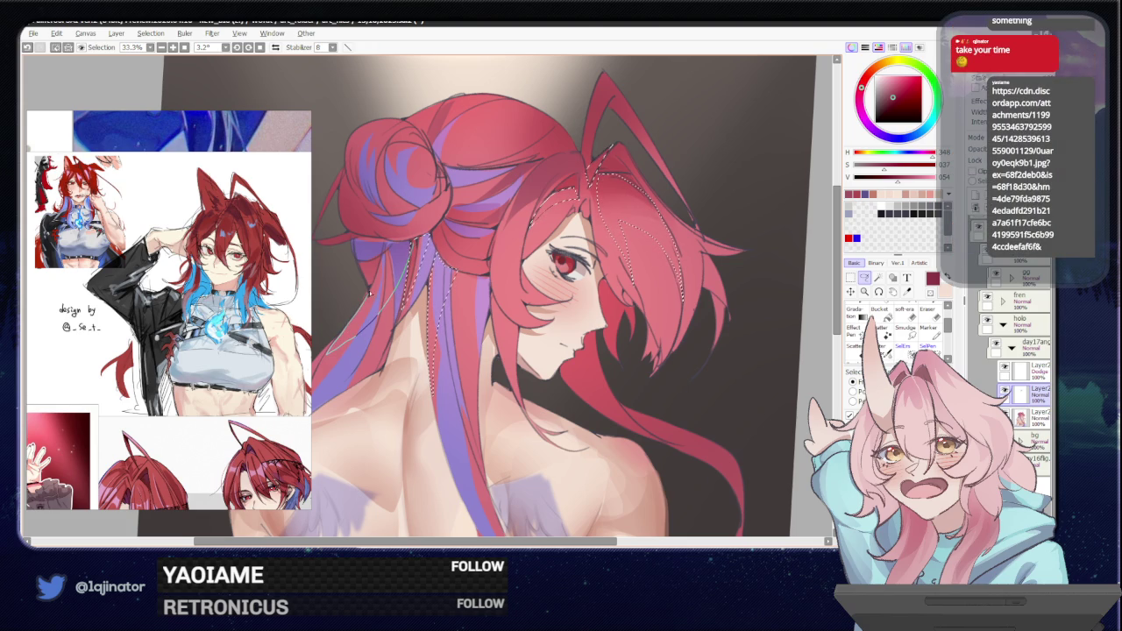
drag(368, 302, 425, 249)
key(b)
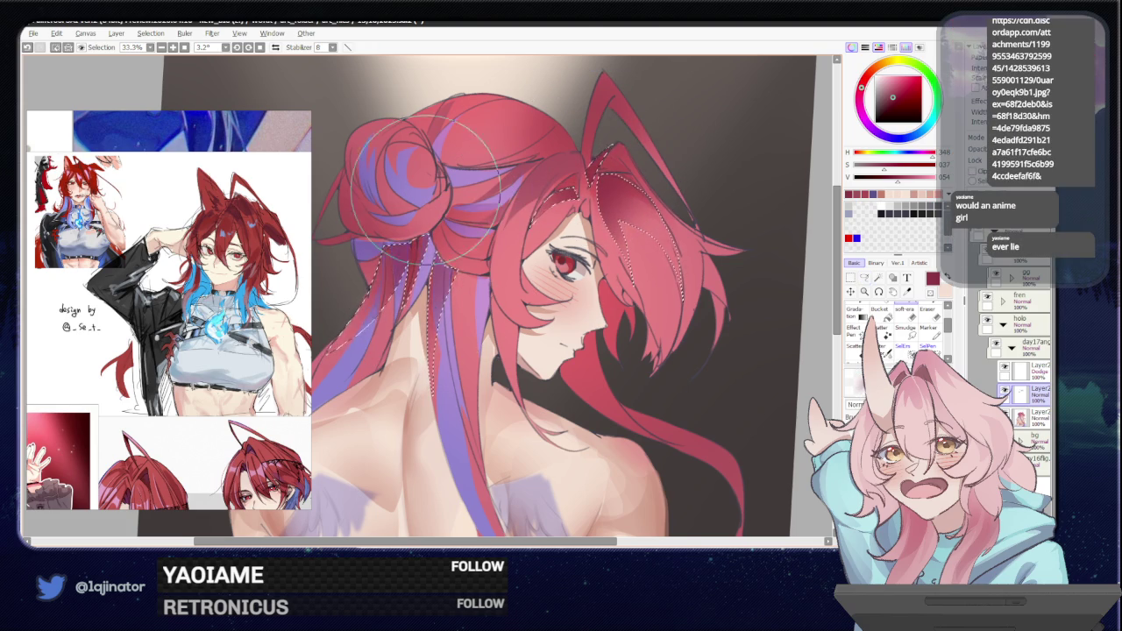
scroll(613, 228, down, 2)
Switch to the Selection tool and bring up the manga reference image in the browser.
key(a)
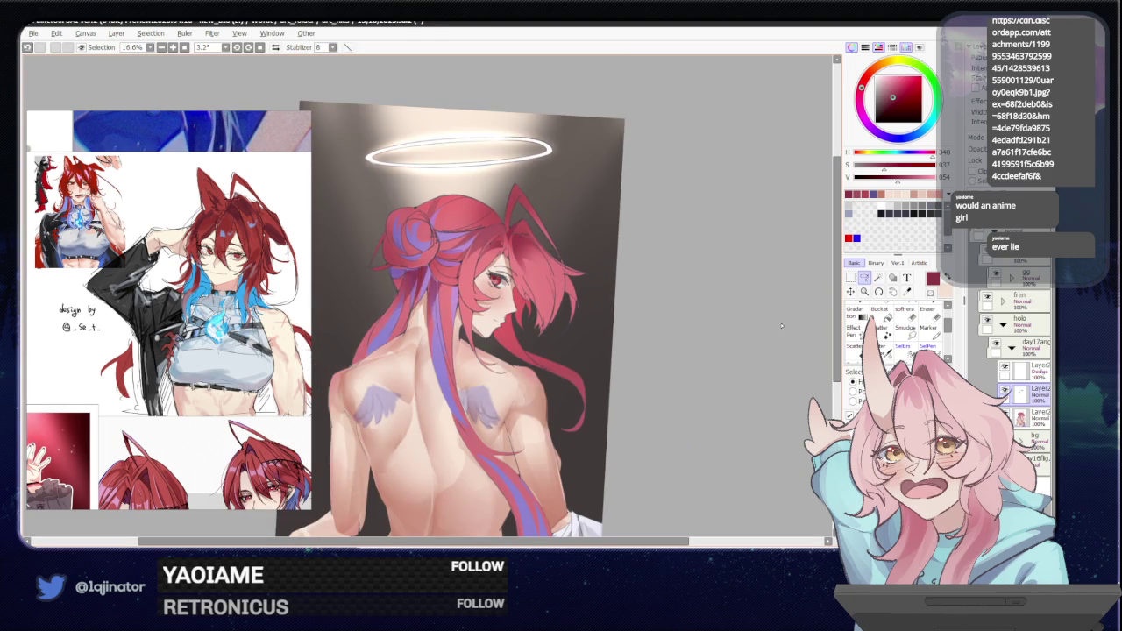
key(alt+Tab)
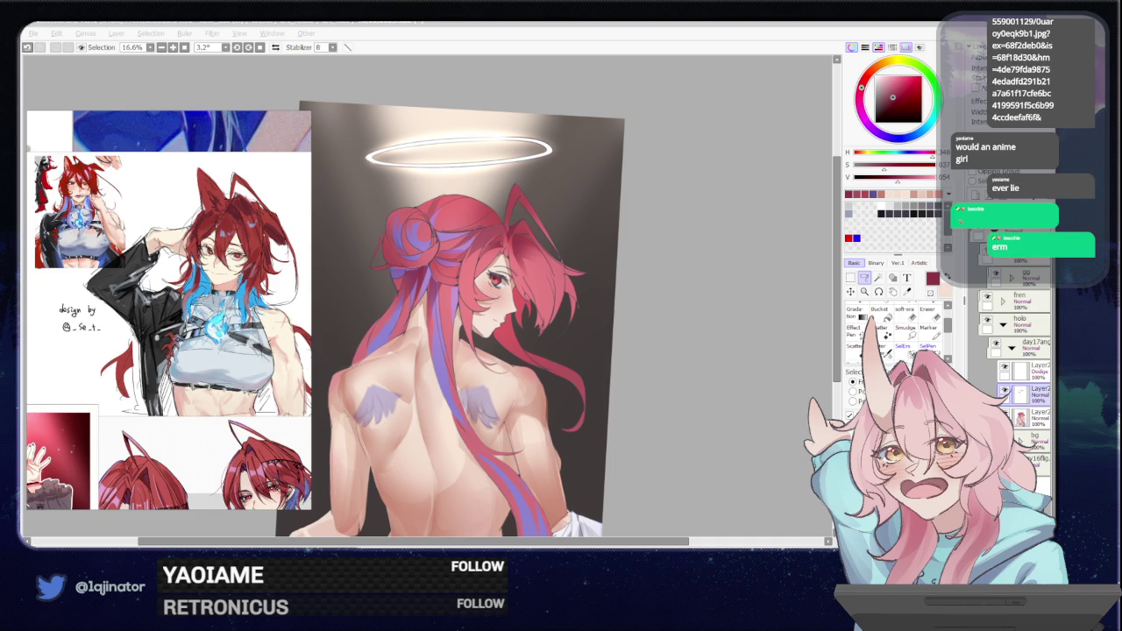
key(alt+Tab)
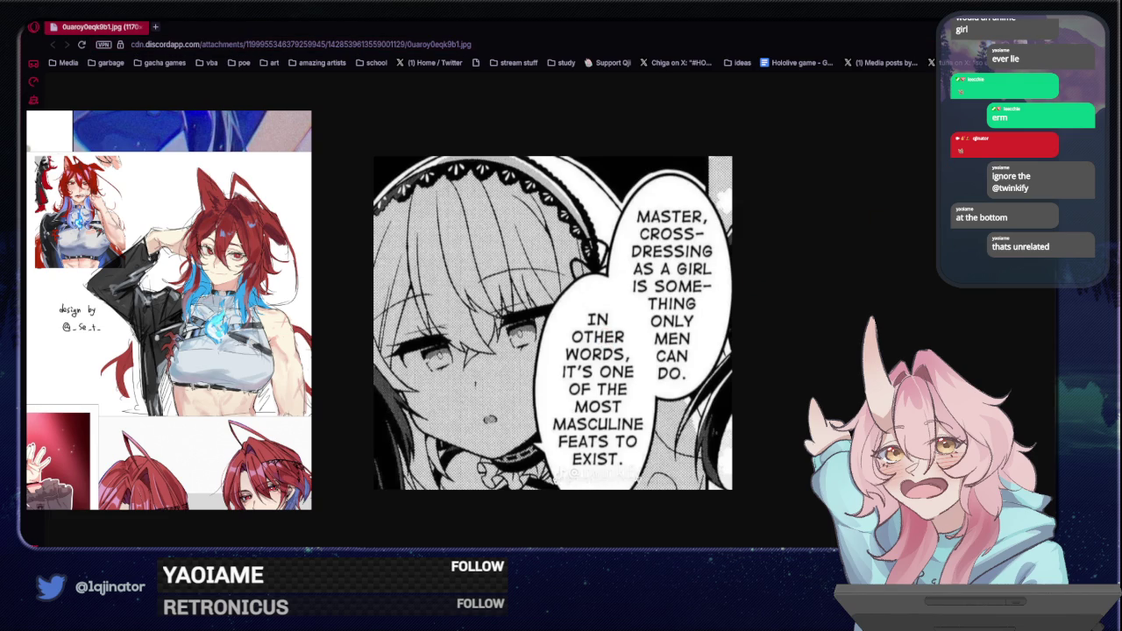
key(alt+Tab)
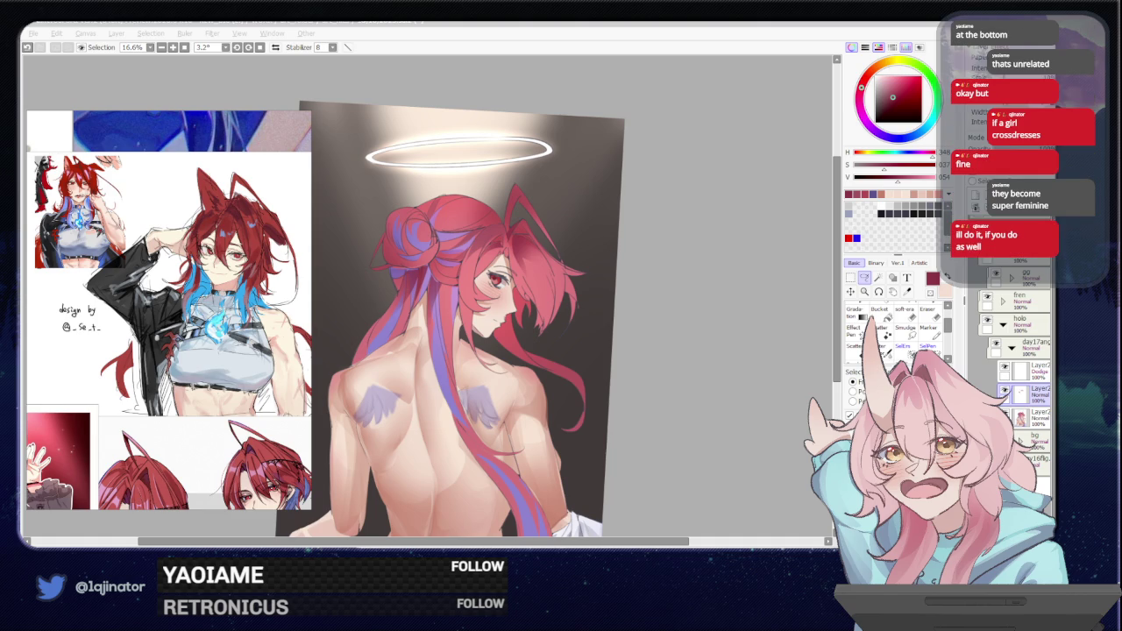
click(621, 359)
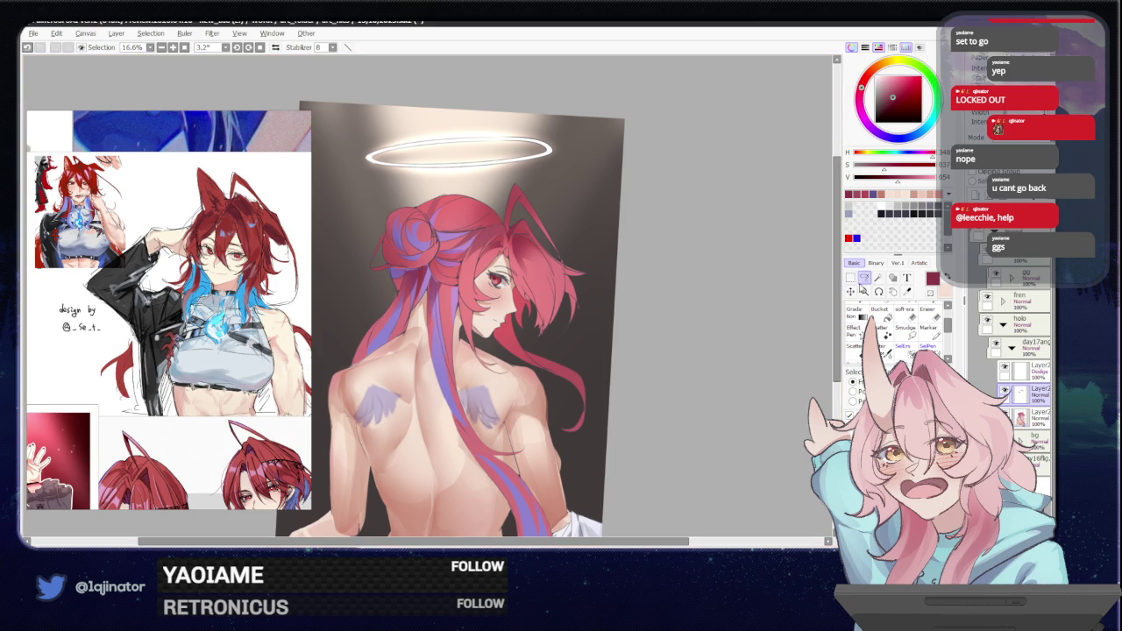
drag(623, 341, 586, 392)
Zoom in on the face and halo, tilt the view and lasso the front hair strands.
scroll(586, 391, up, 3)
mouse_move(429, 346)
mouse_down()
mouse_move(469, 346)
mouse_move(479, 329)
mouse_up()
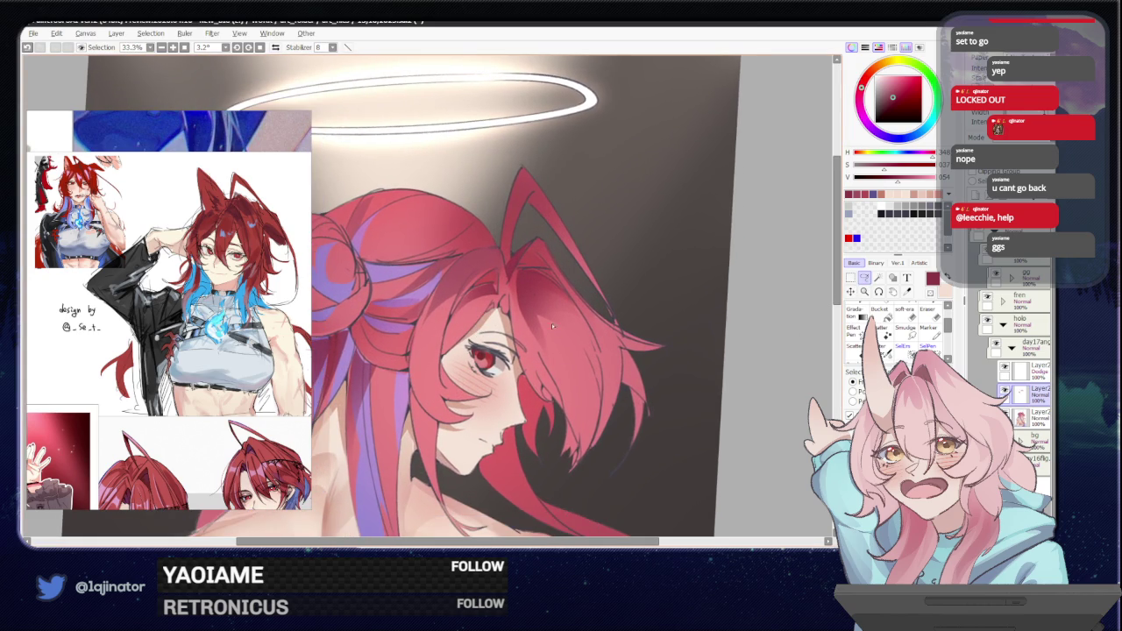
drag(544, 312, 517, 268)
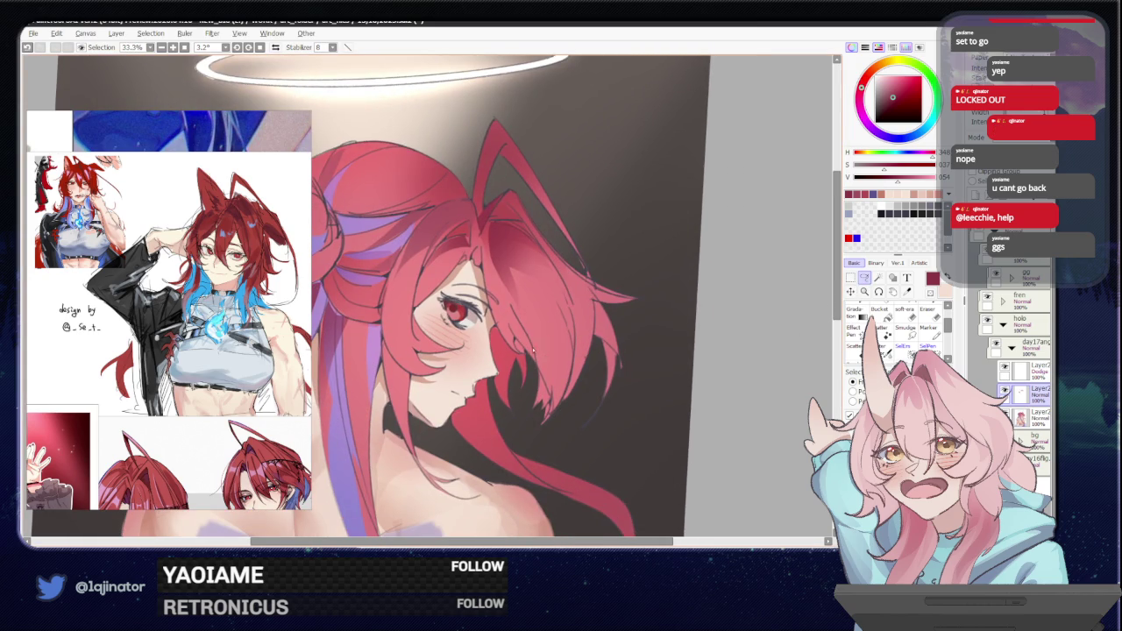
key(h)
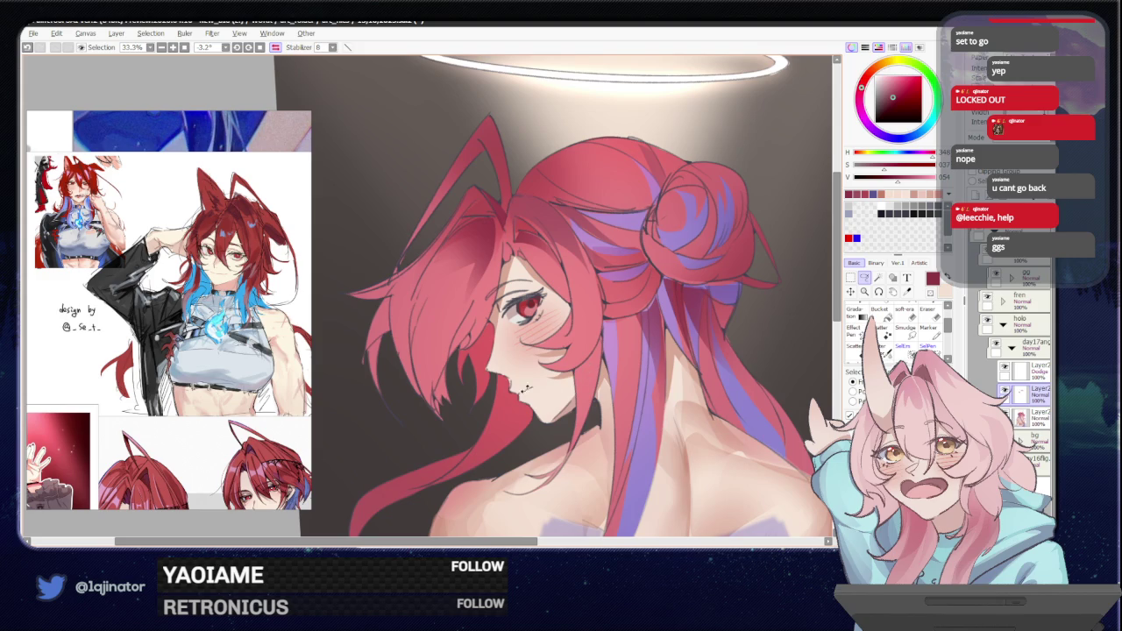
drag(478, 353, 411, 418)
key(h)
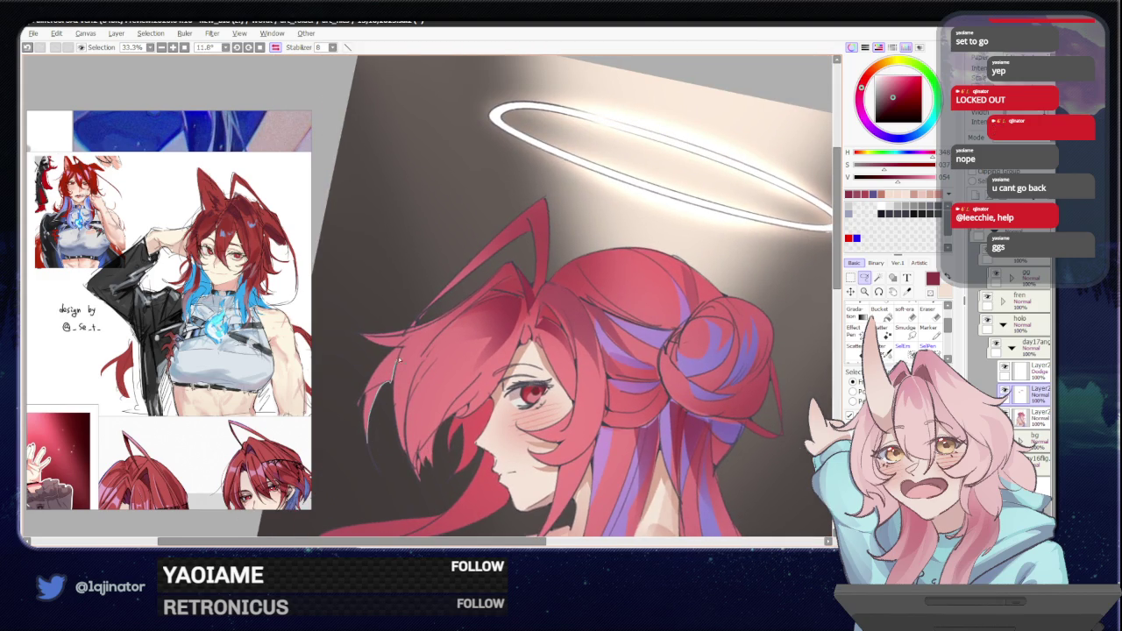
drag(443, 326, 377, 471)
mouse_move(401, 451)
mouse_down()
mouse_move(431, 330)
mouse_move(462, 312)
mouse_move(415, 382)
mouse_up()
Paint a thin light highlight in the selected front hair, undo extras, deselect and zoom out.
mouse_move(456, 339)
mouse_down()
mouse_move(416, 438)
mouse_move(499, 354)
mouse_up()
key(ctrl+z)
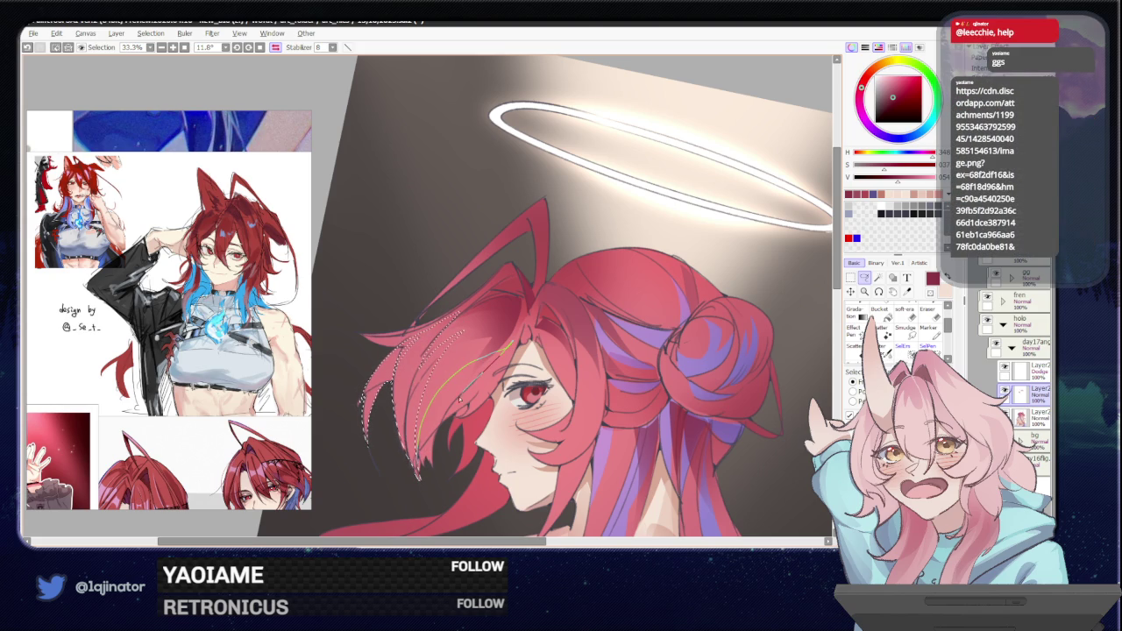
key(e)
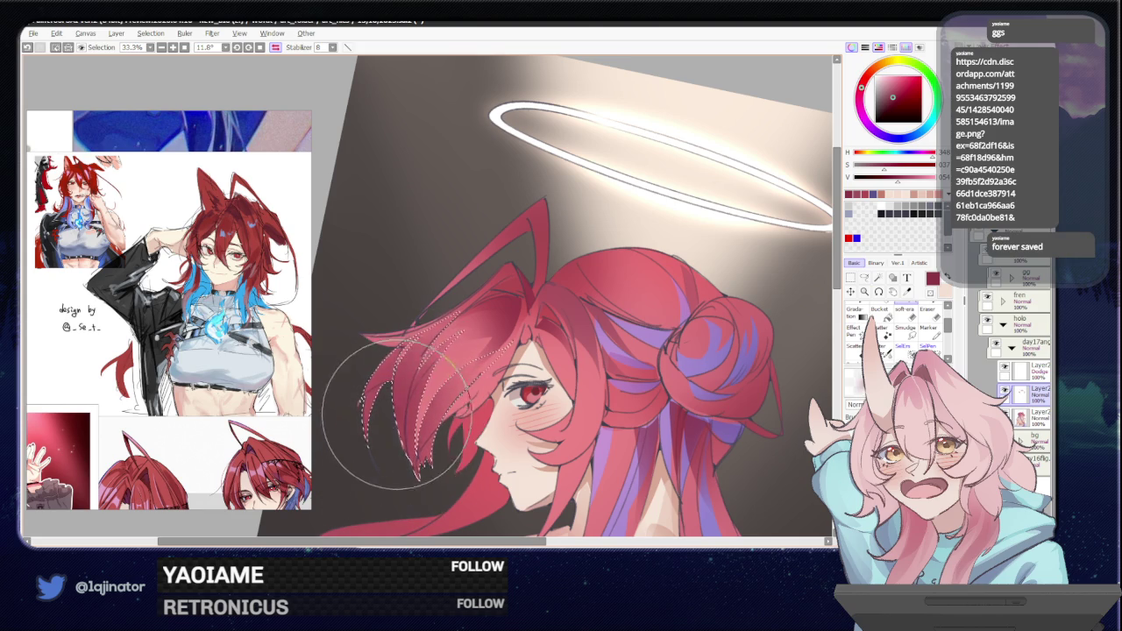
scroll(390, 456, down, 2)
scroll(390, 455, down, 2)
click(864, 278)
key(ctrl+d)
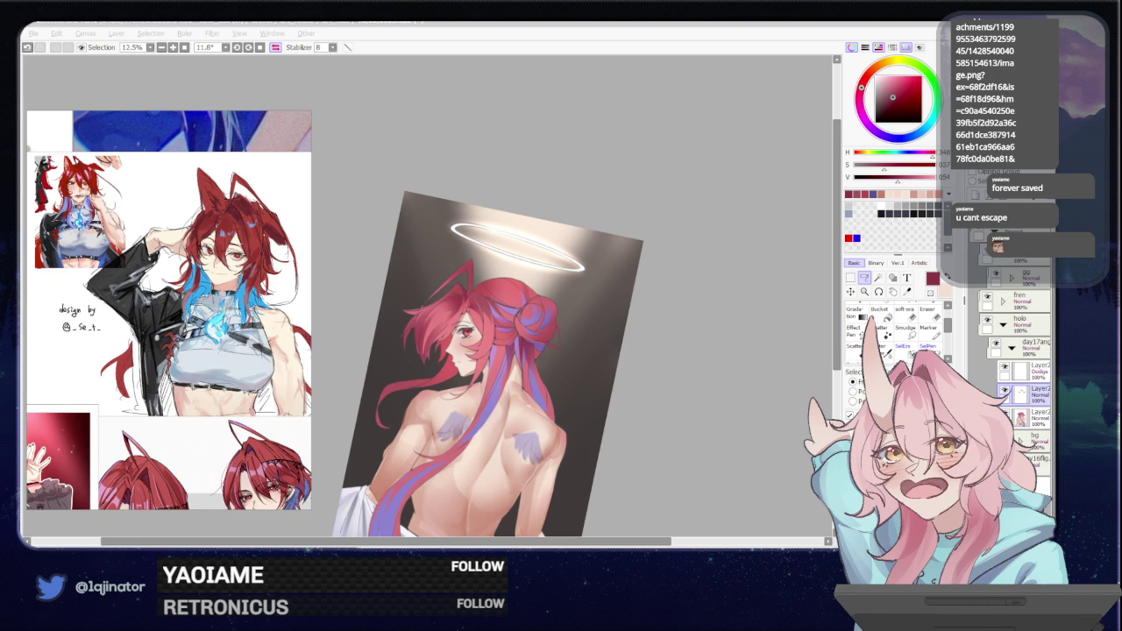
click(560, 381)
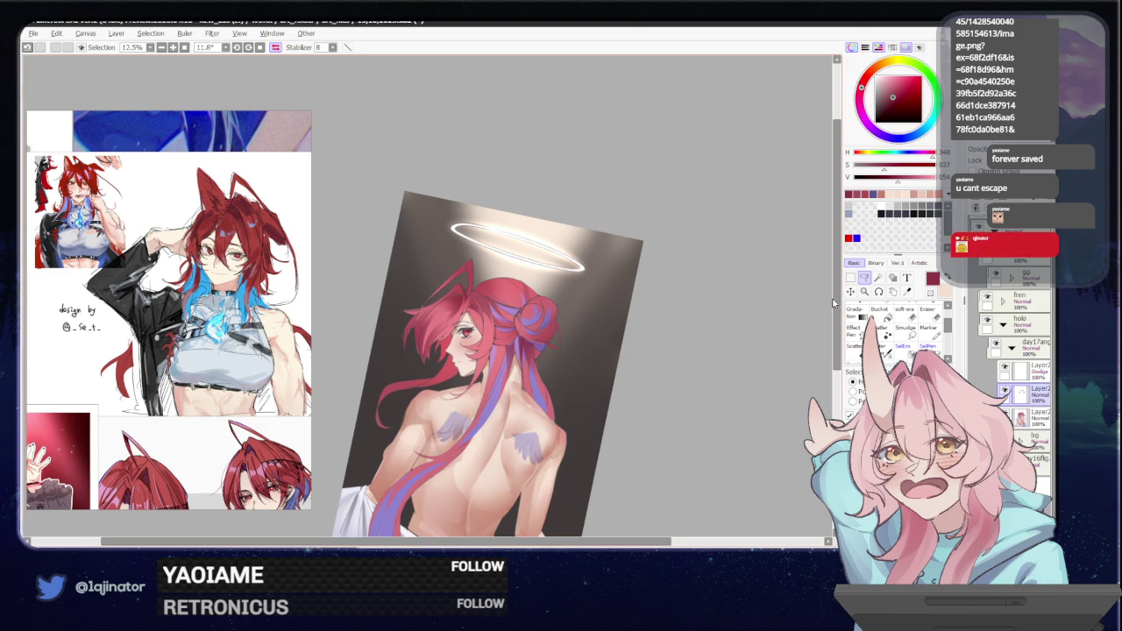
Flip the view horizontally, zoom in and draw a thin strand curving through the braid.
key(Insert)
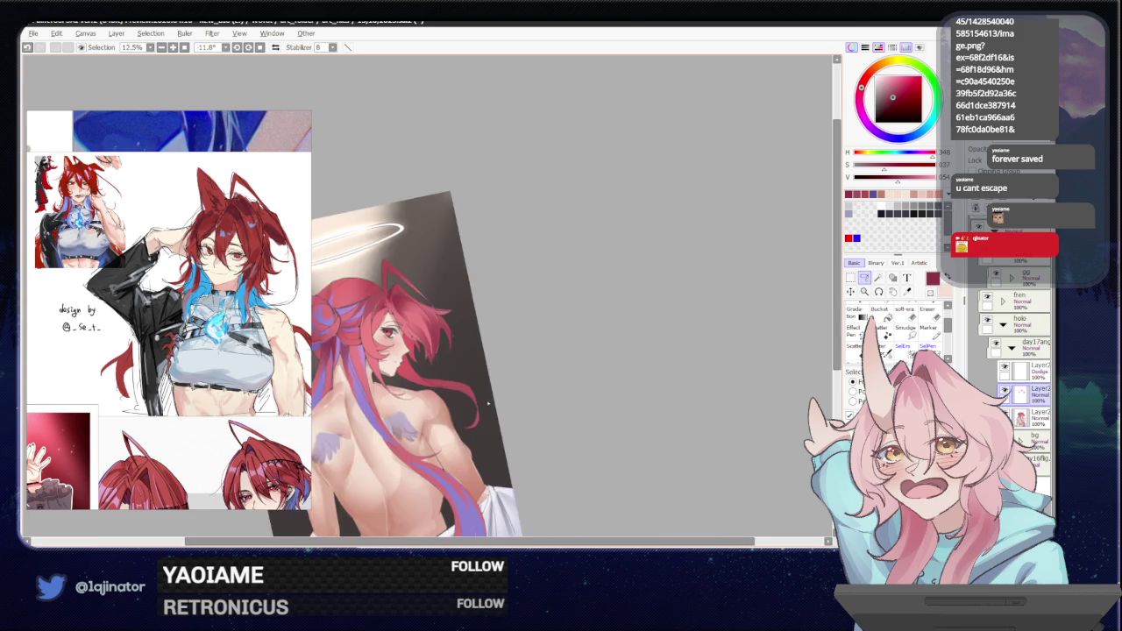
scroll(497, 395, up, 2)
scroll(429, 440, up, 1)
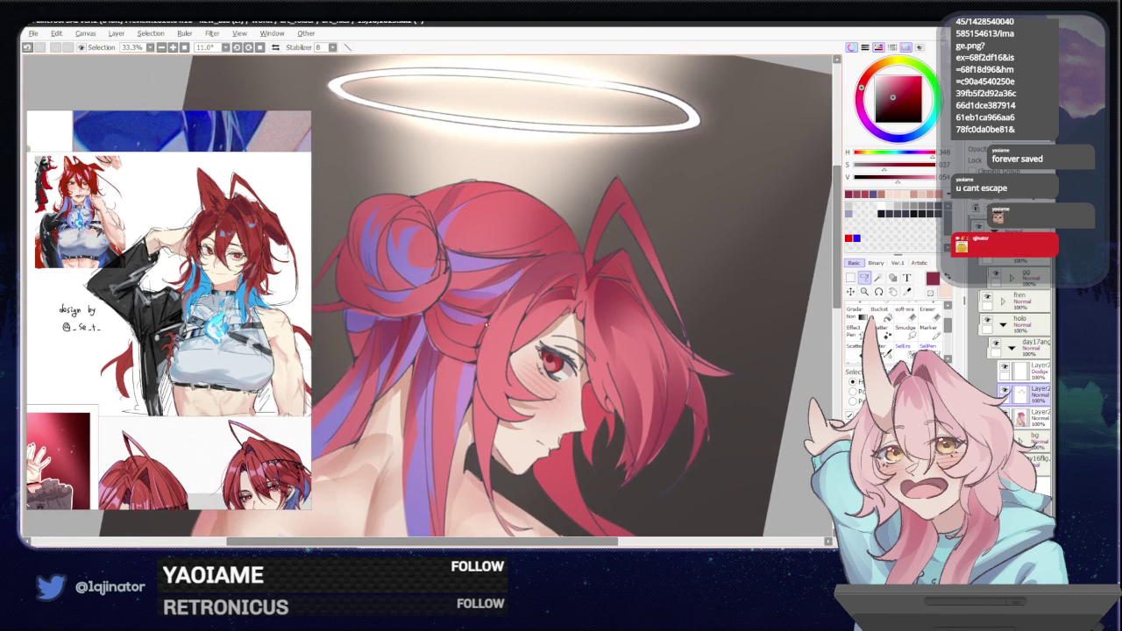
mouse_move(493, 321)
mouse_down()
mouse_move(474, 361)
mouse_move(452, 296)
mouse_up()
scroll(434, 298, down, 1)
Darken and define the braid strands with the brush, then clear the selection.
key(b)
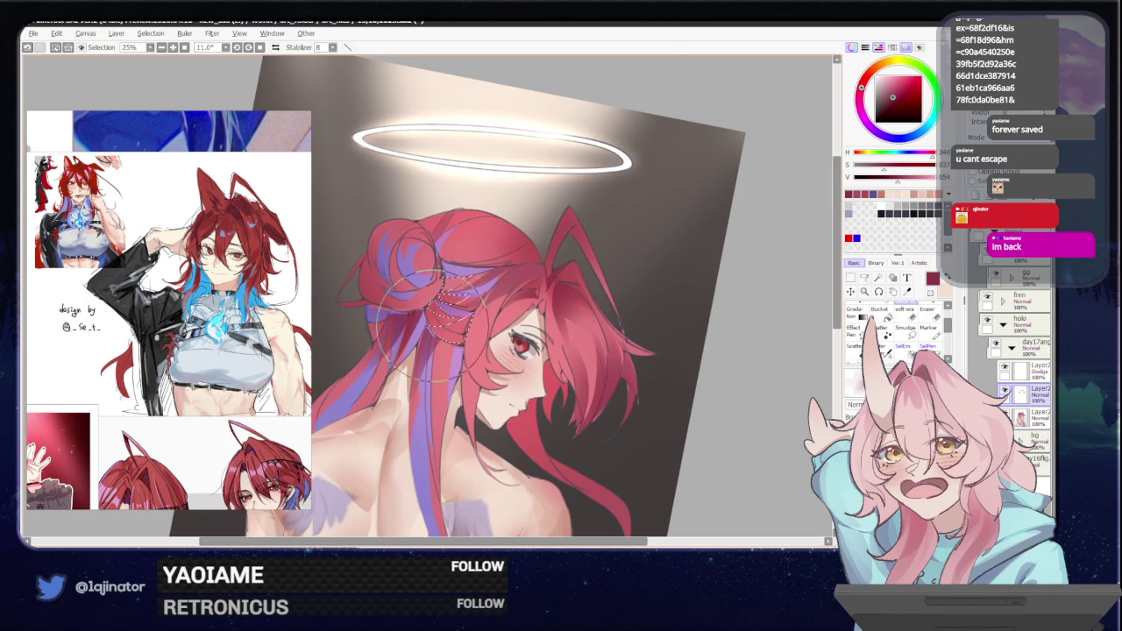
drag(465, 355, 449, 298)
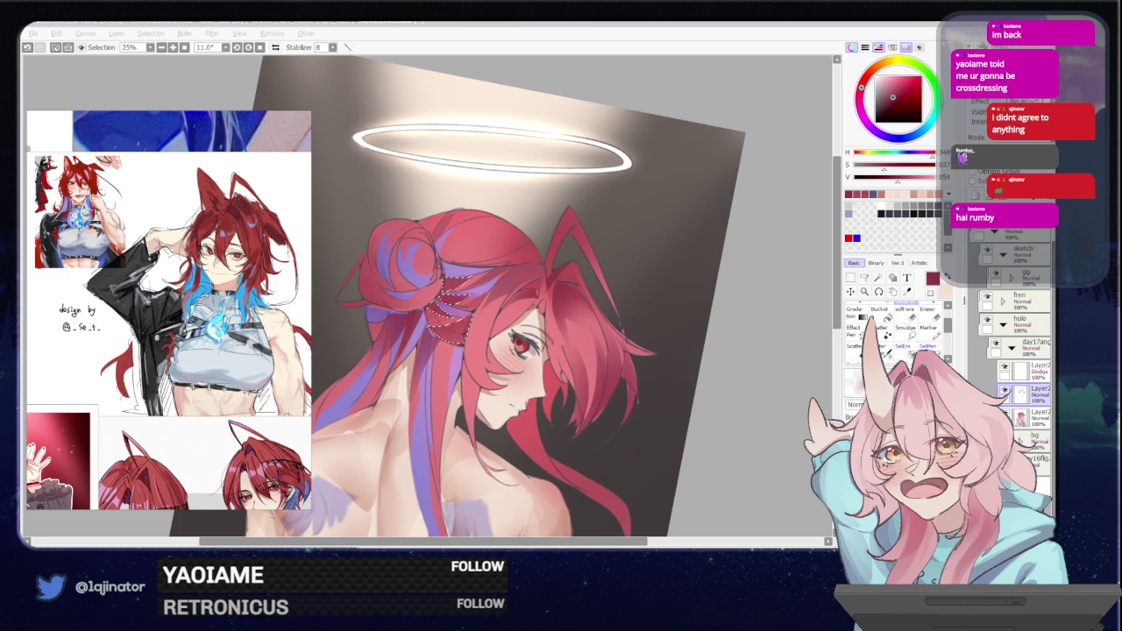
key(m)
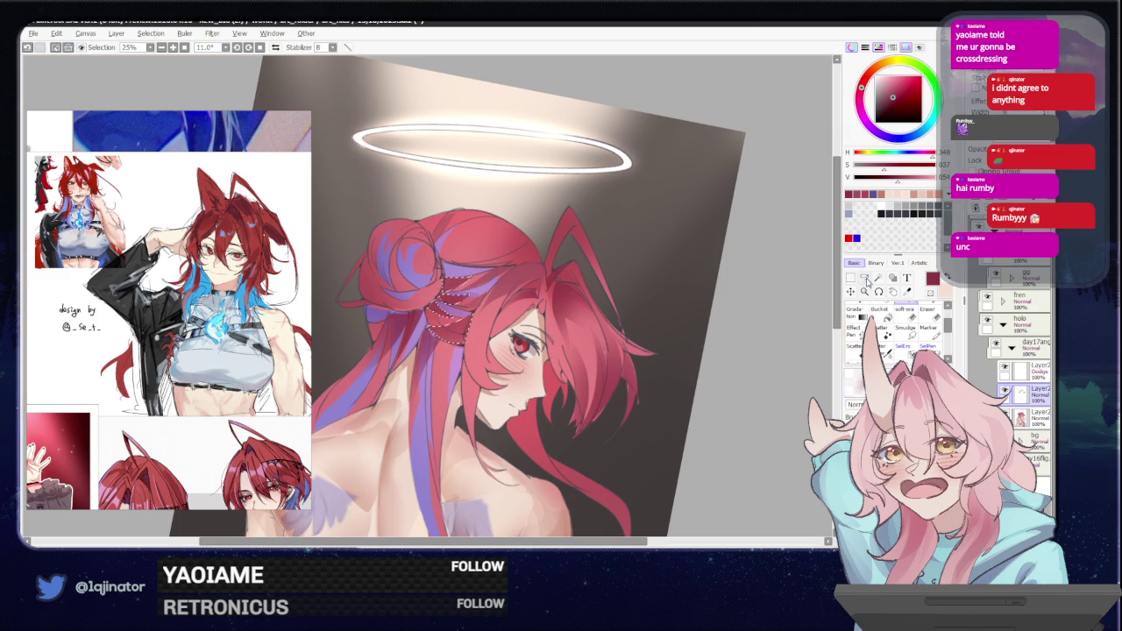
key(ctrl+d)
drag(555, 472, 603, 385)
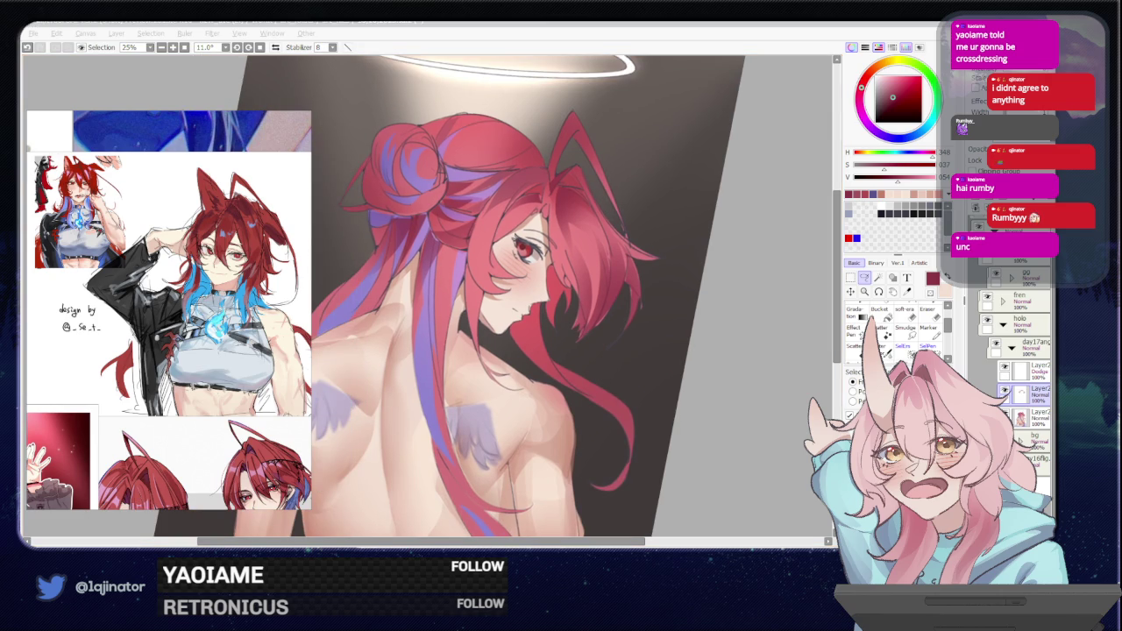
key(alt+Tab)
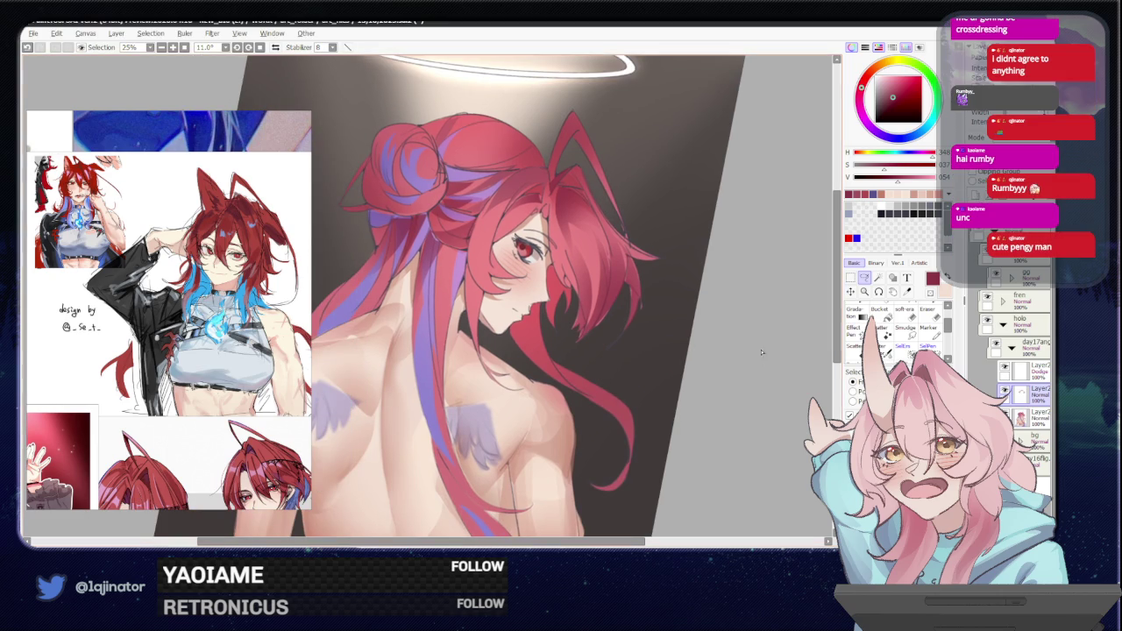
Redraw a thin light stroke on the hair by the neck, deselect and rotate the view upright.
scroll(502, 294, up, 1)
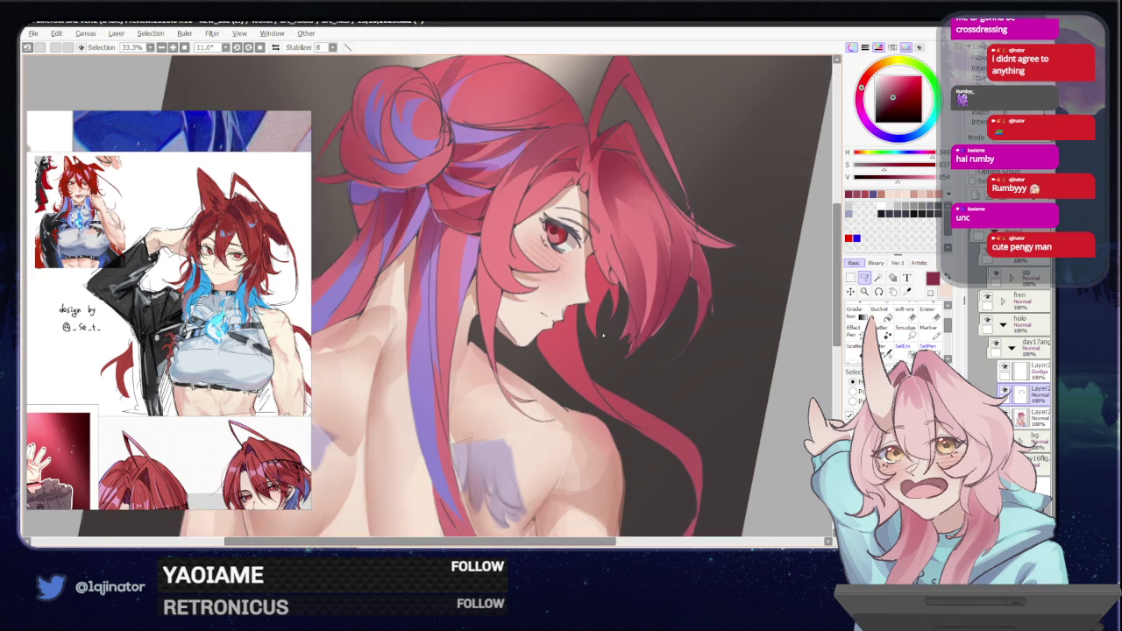
drag(501, 315, 498, 375)
key(ctrl+z)
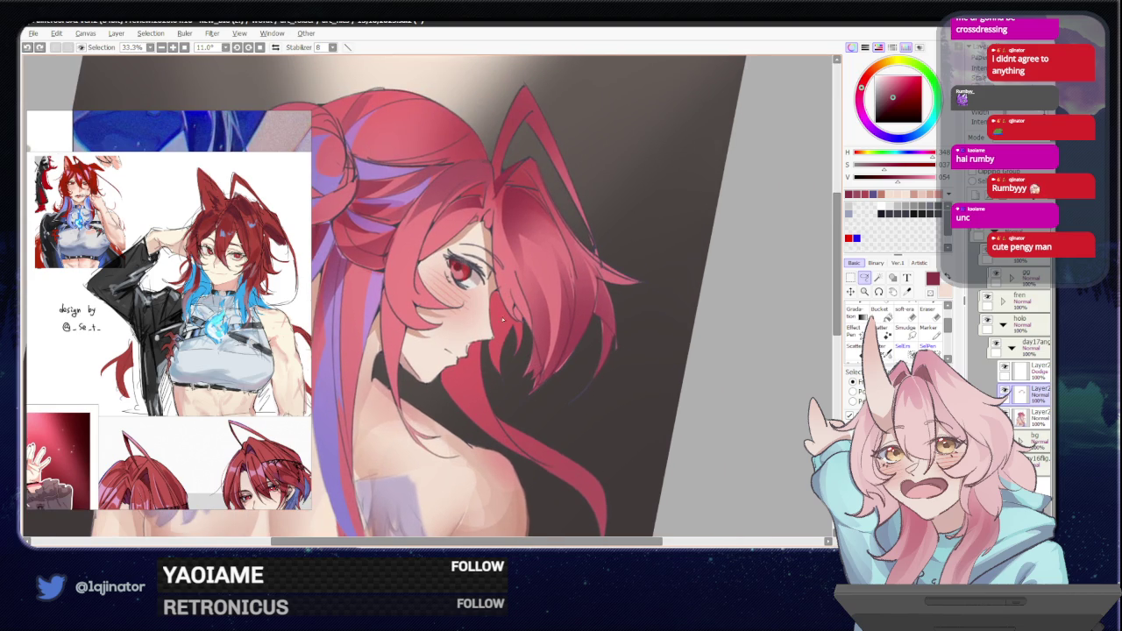
drag(505, 308, 500, 382)
key(b)
key(ctrl+d)
key(m)
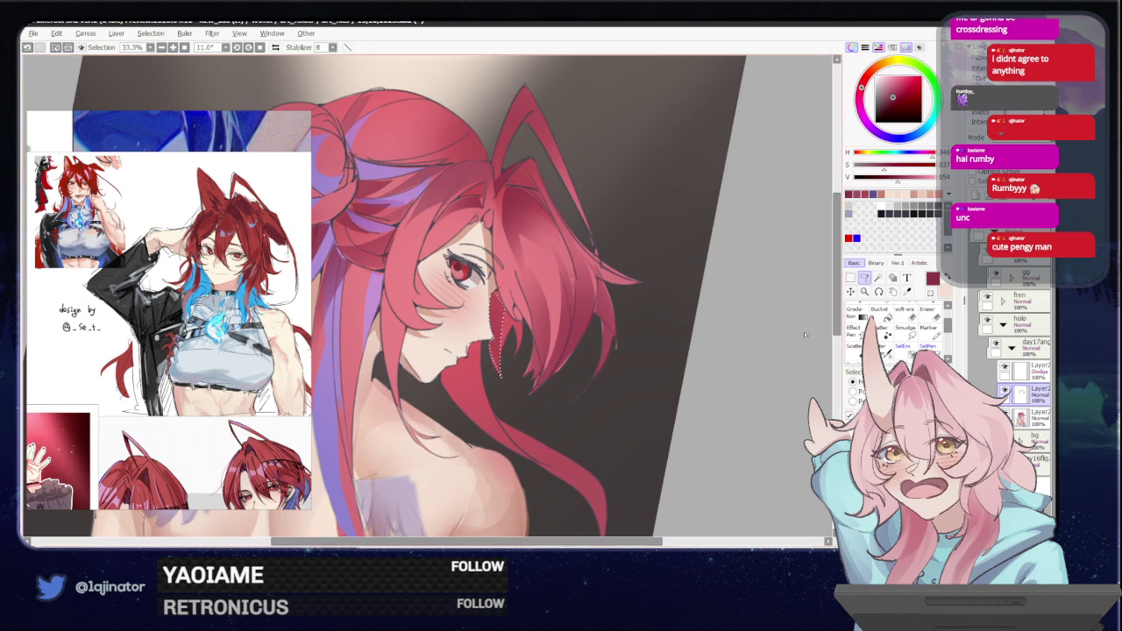
scroll(713, 327, down, 2)
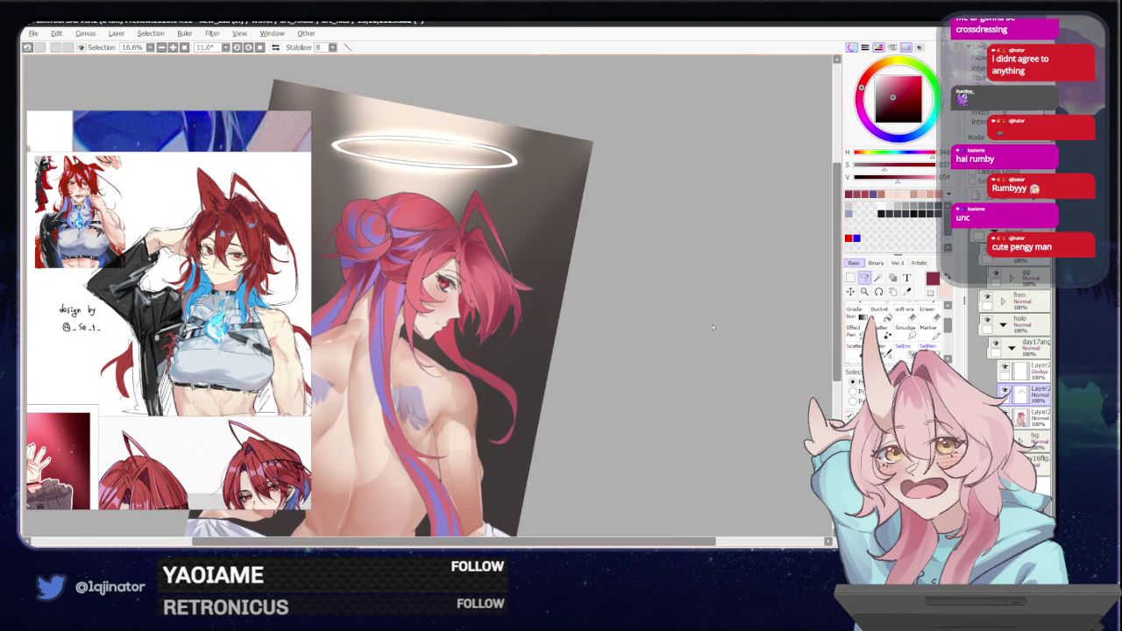
drag(433, 459, 421, 462)
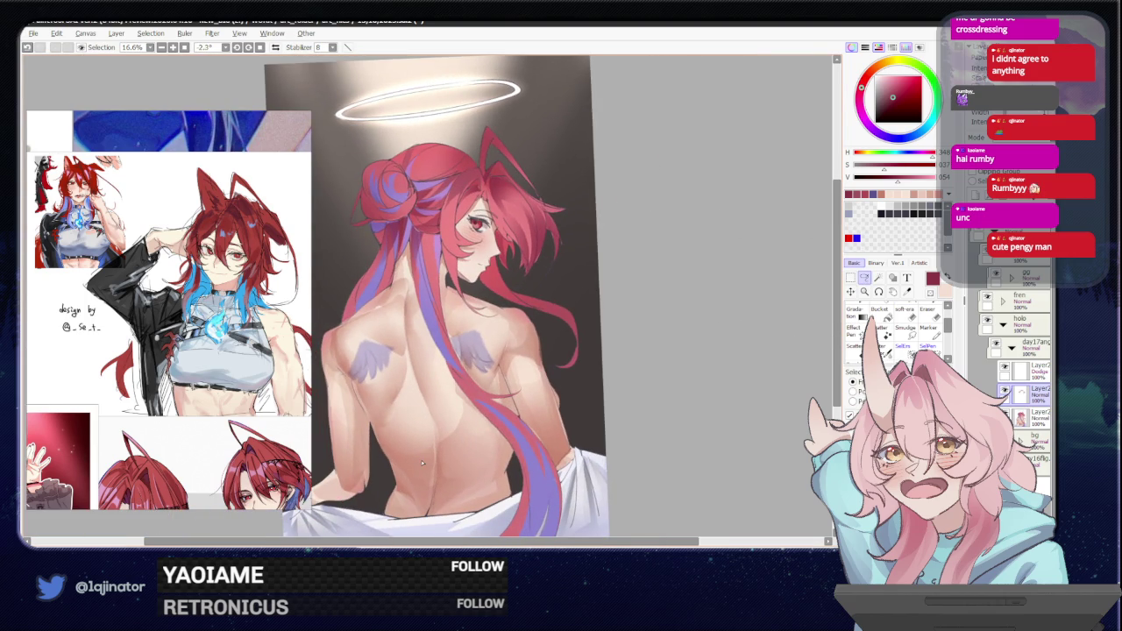
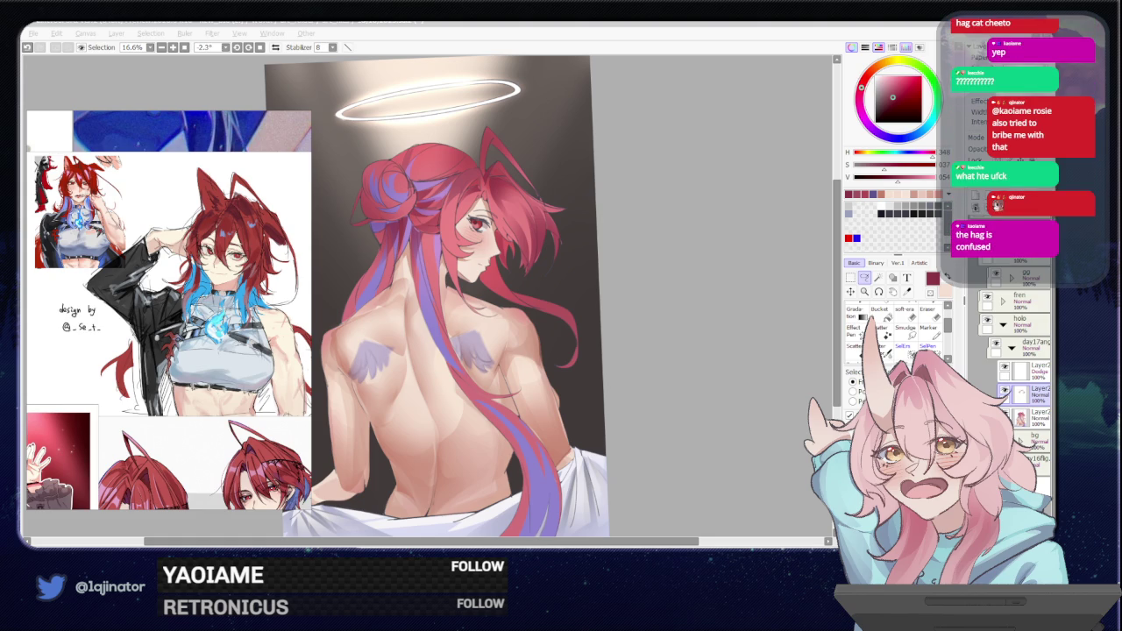
Zoom in and trace a beaded strand down the hair strand below the bun.
click(569, 354)
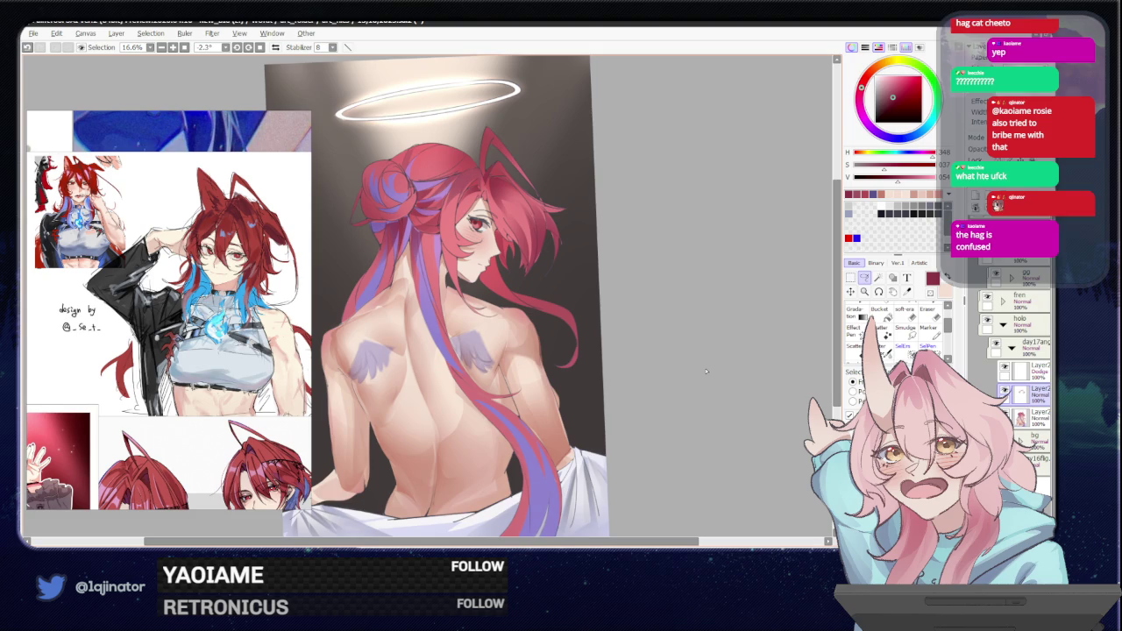
scroll(569, 353, up, 1)
scroll(508, 324, up, 1)
scroll(436, 293, up, 1)
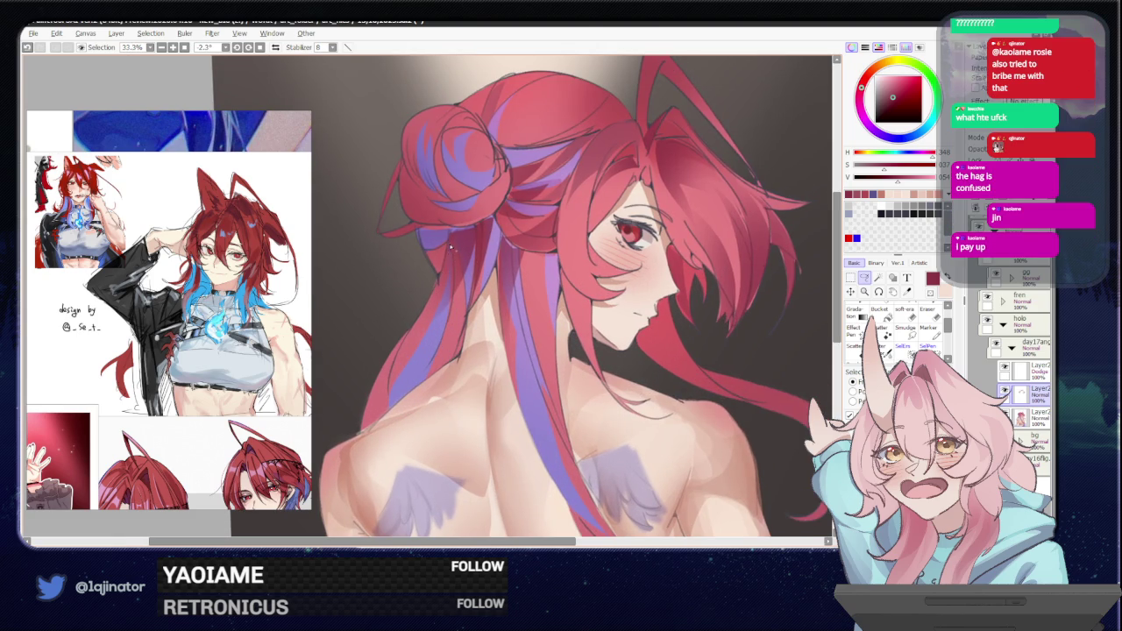
drag(451, 240, 388, 387)
drag(432, 324, 450, 245)
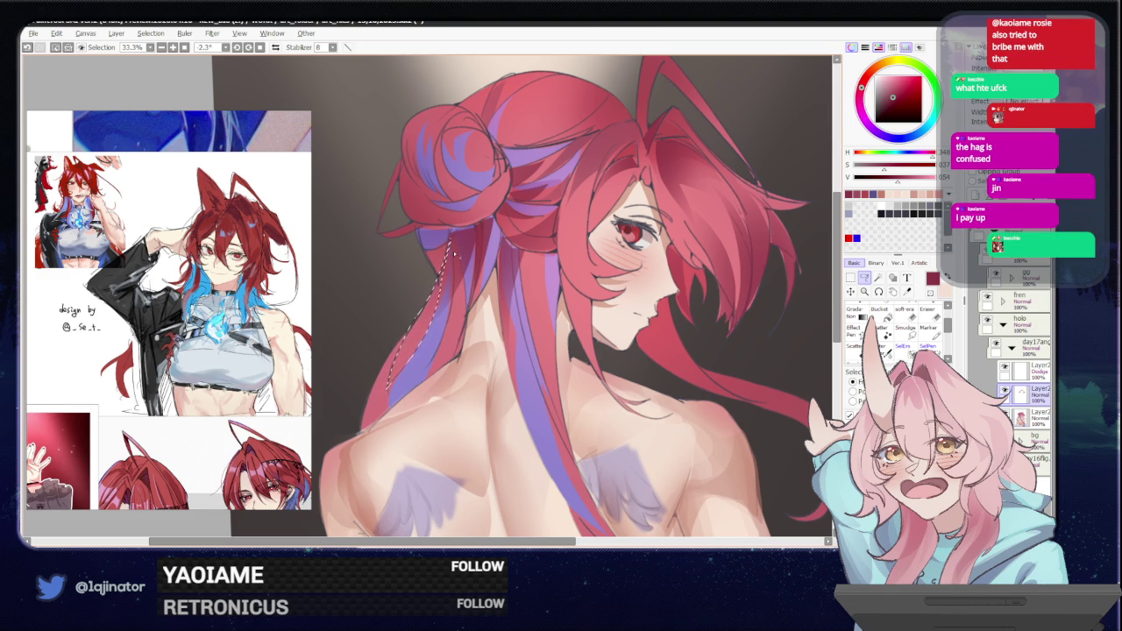
key(b)
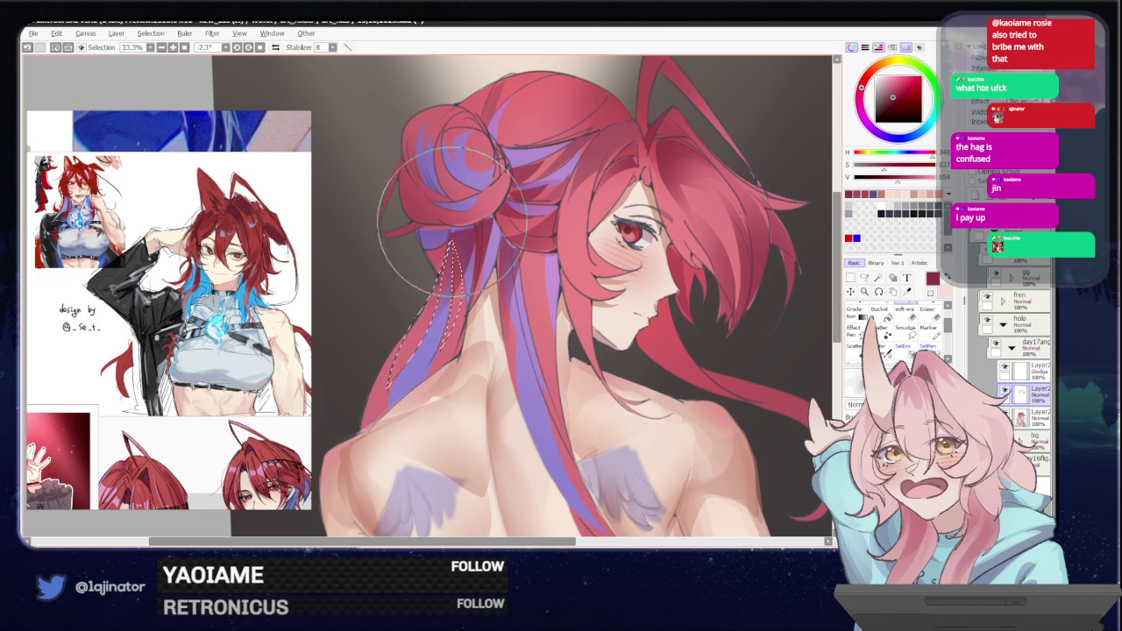
Tilt and zoom the view, then trace a beaded strand around the red bun.
scroll(745, 309, down, 2)
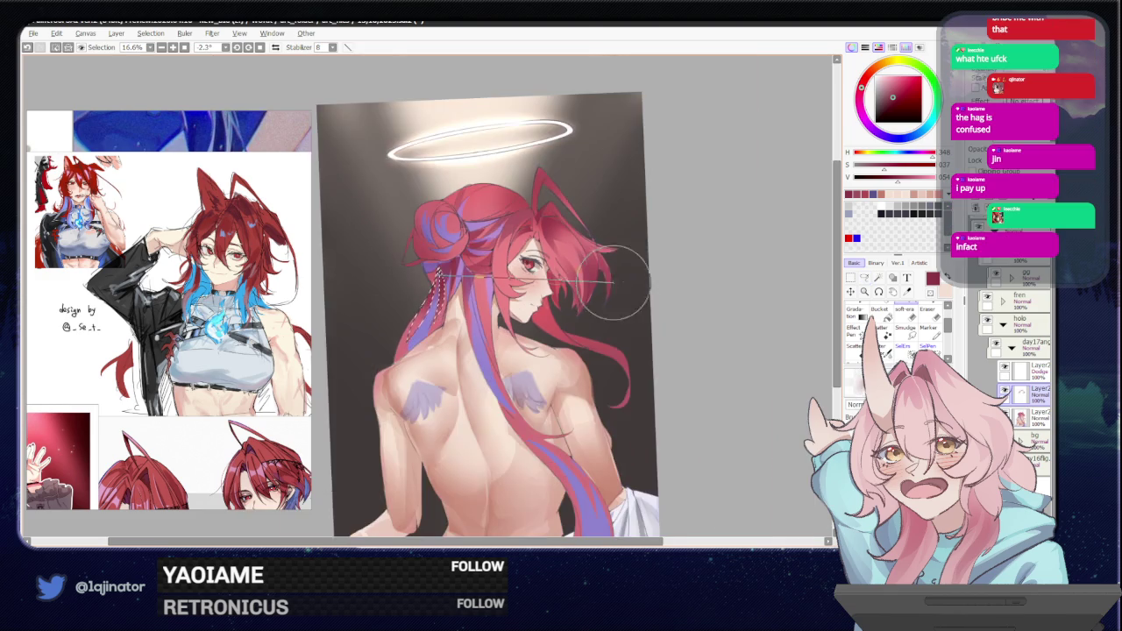
key(a)
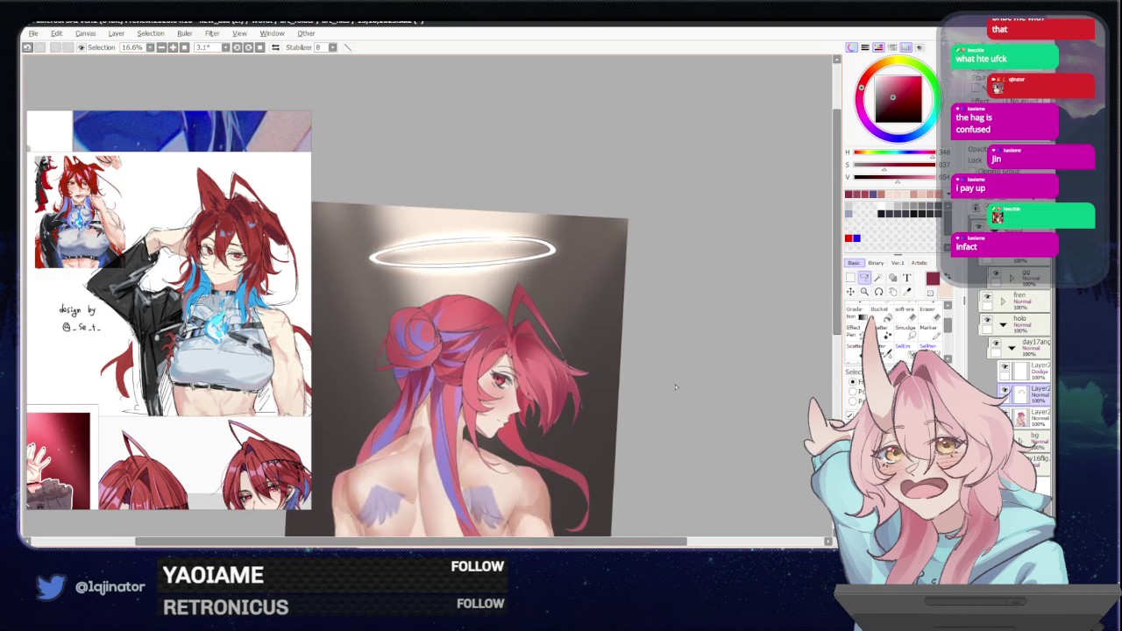
scroll(481, 346, up, 2)
scroll(482, 346, left, 2)
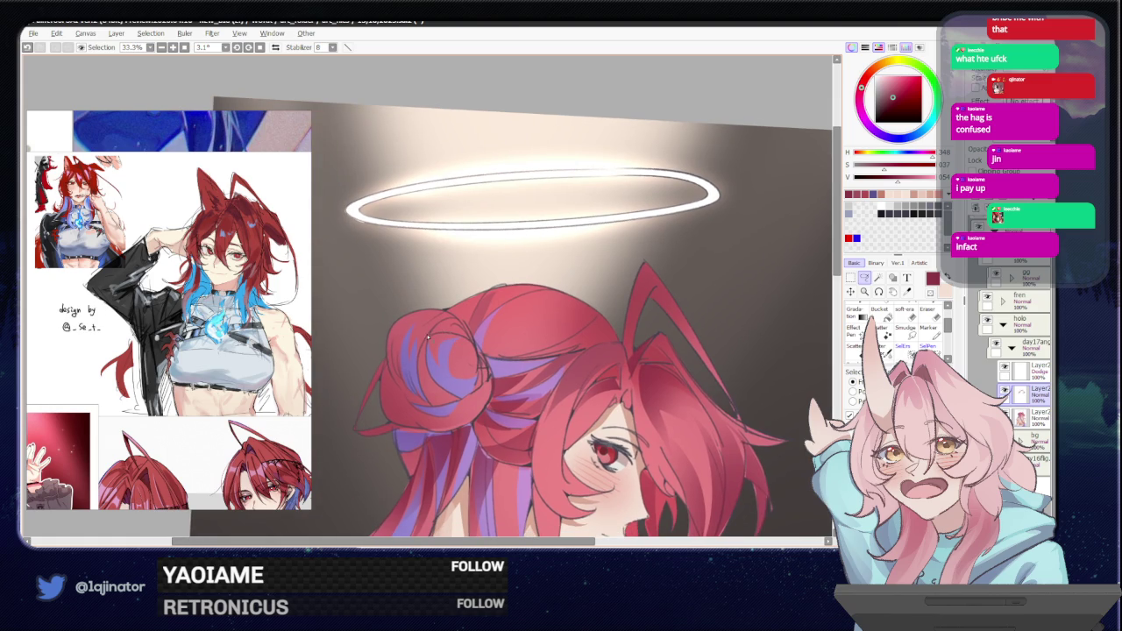
mouse_move(429, 335)
mouse_down()
mouse_move(392, 349)
mouse_move(381, 391)
mouse_move(396, 348)
mouse_up()
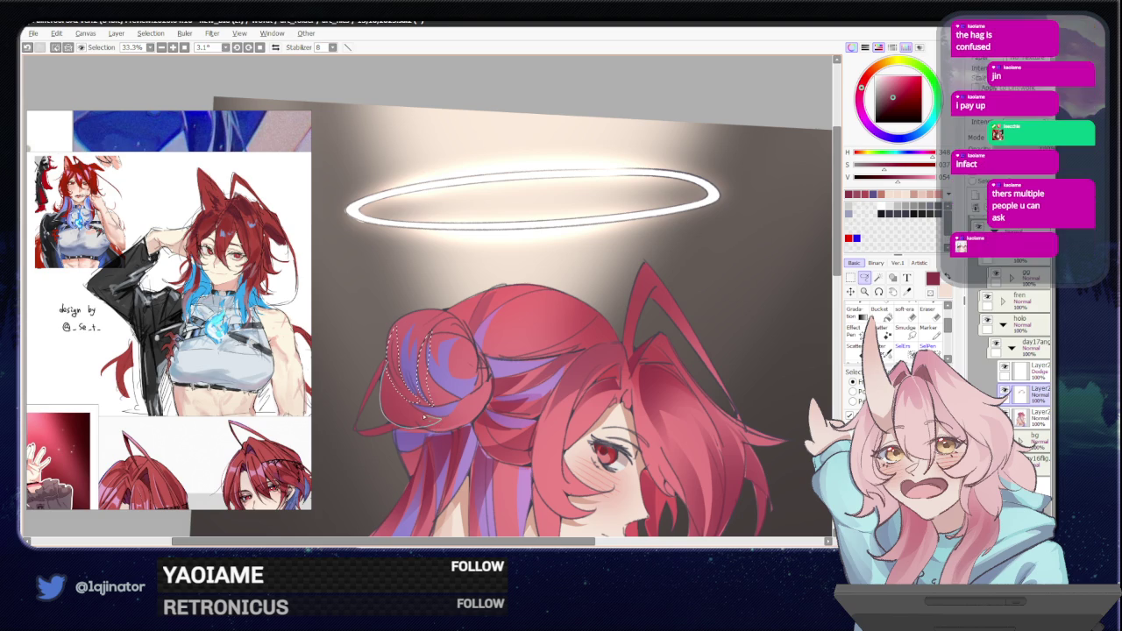
key(b)
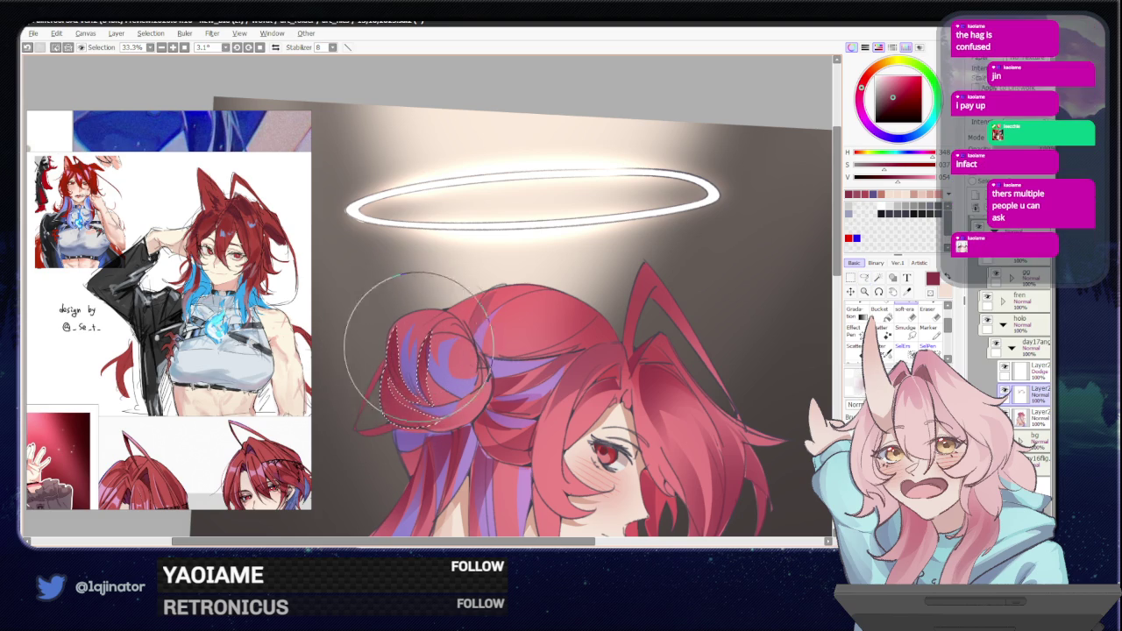
scroll(405, 361, down, 2)
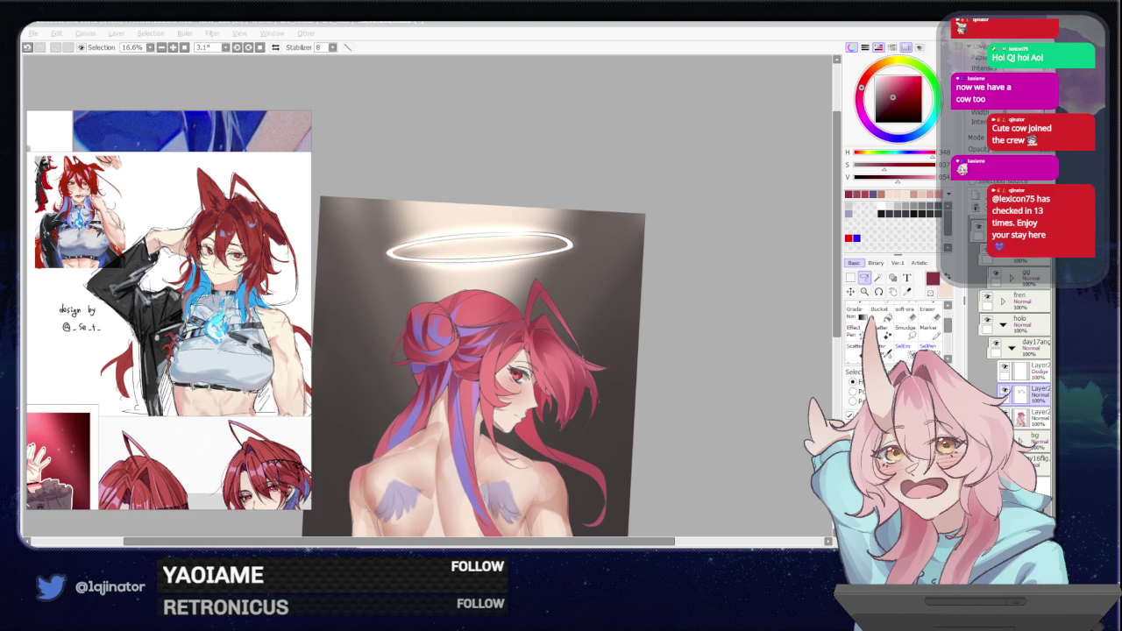
click(866, 282)
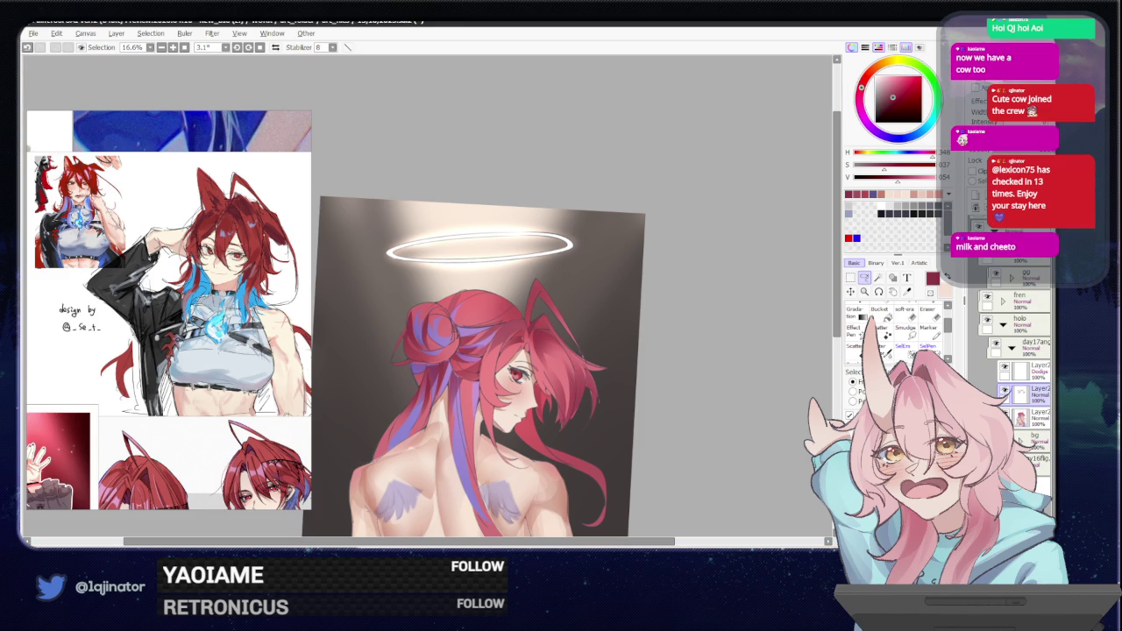
key(alt+Tab)
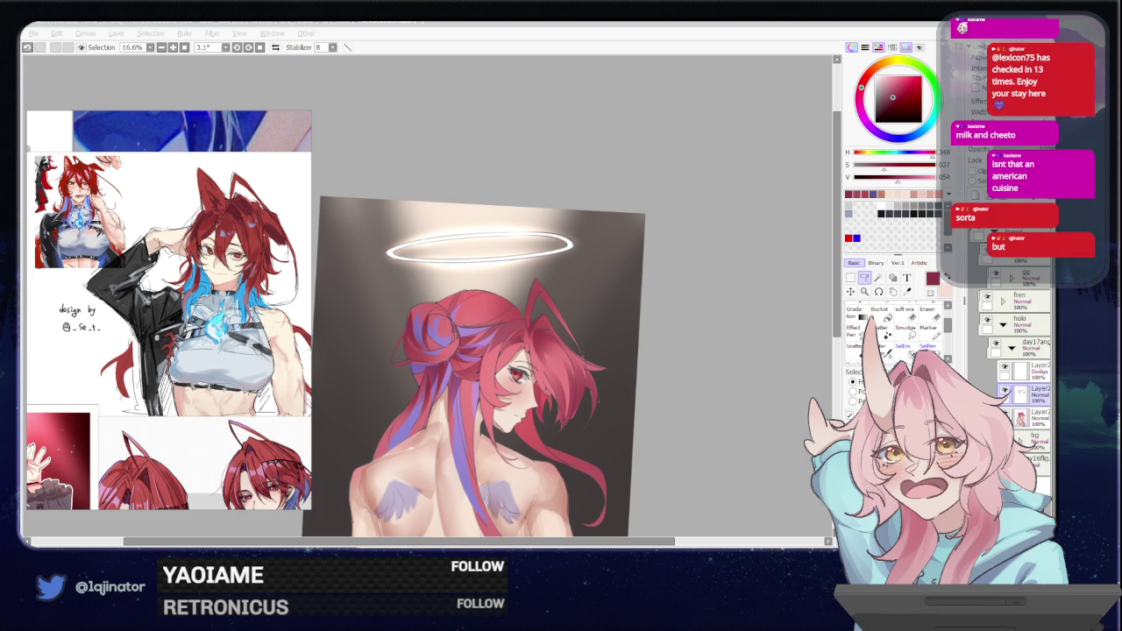
click(851, 288)
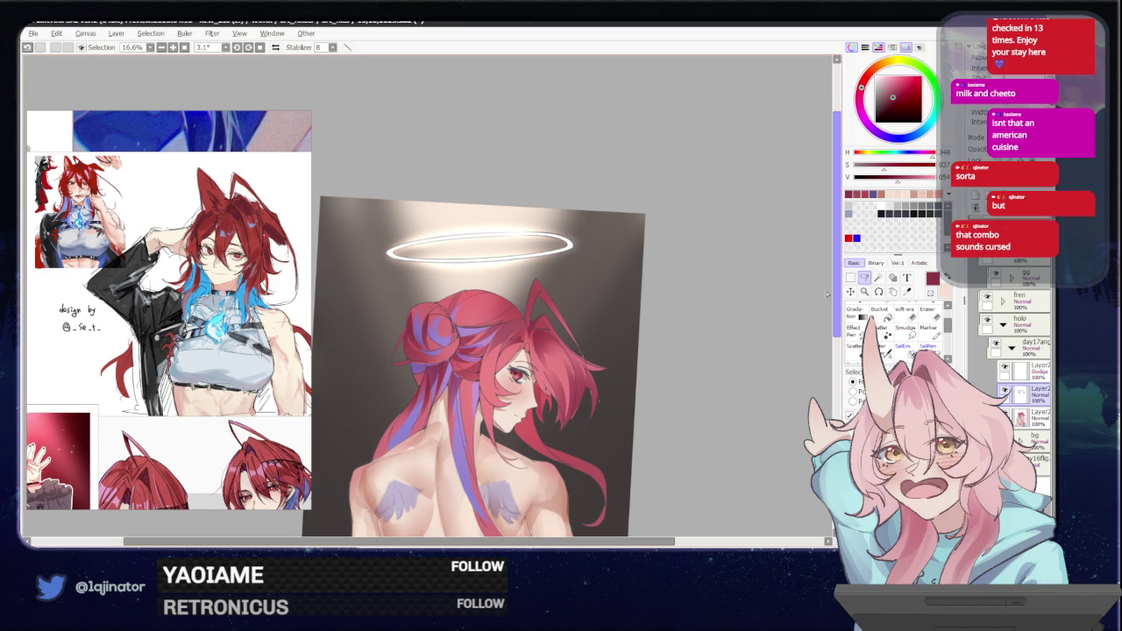
scroll(525, 351, up, 3)
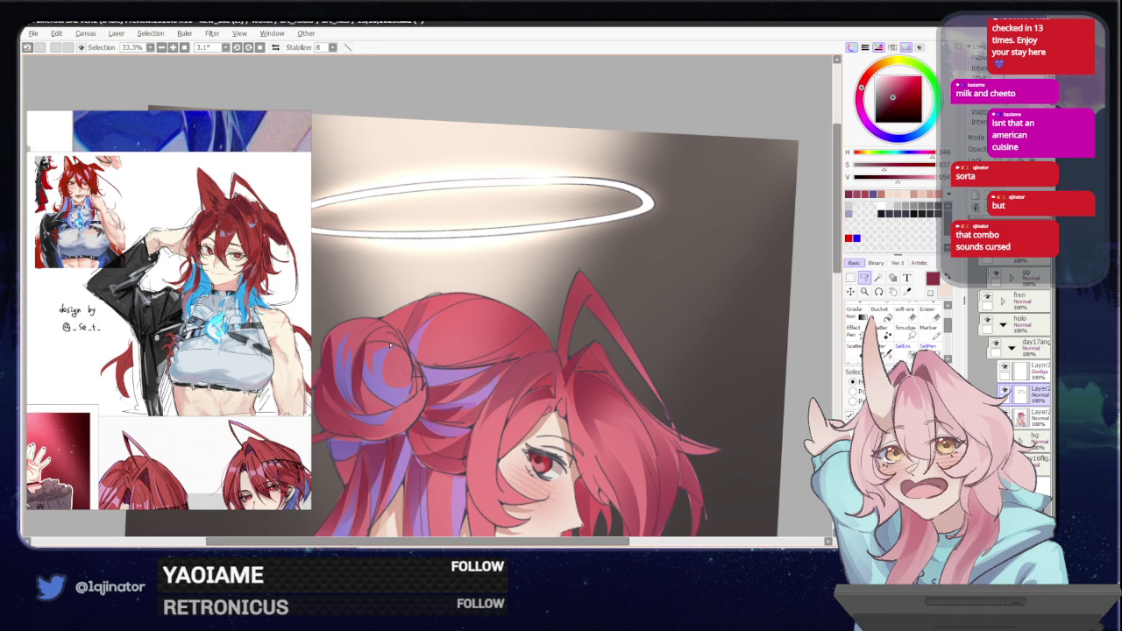
Trace another bead string across the bun with the lasso.
mouse_move(390, 343)
mouse_down()
mouse_move(368, 362)
mouse_move(408, 404)
mouse_up()
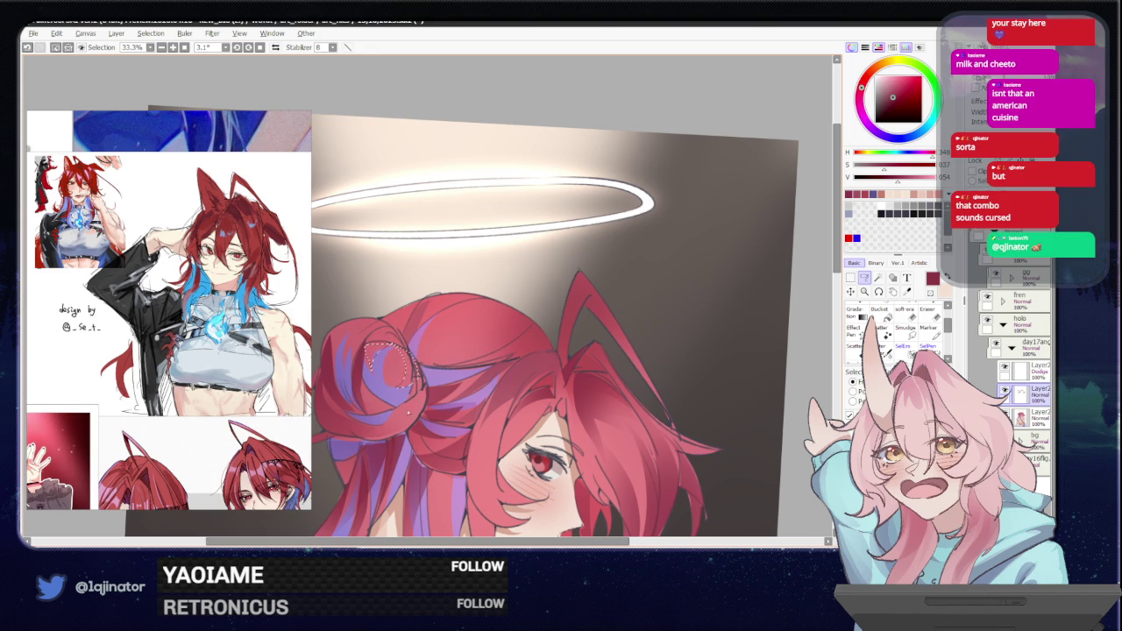
drag(408, 404, 419, 337)
key(b)
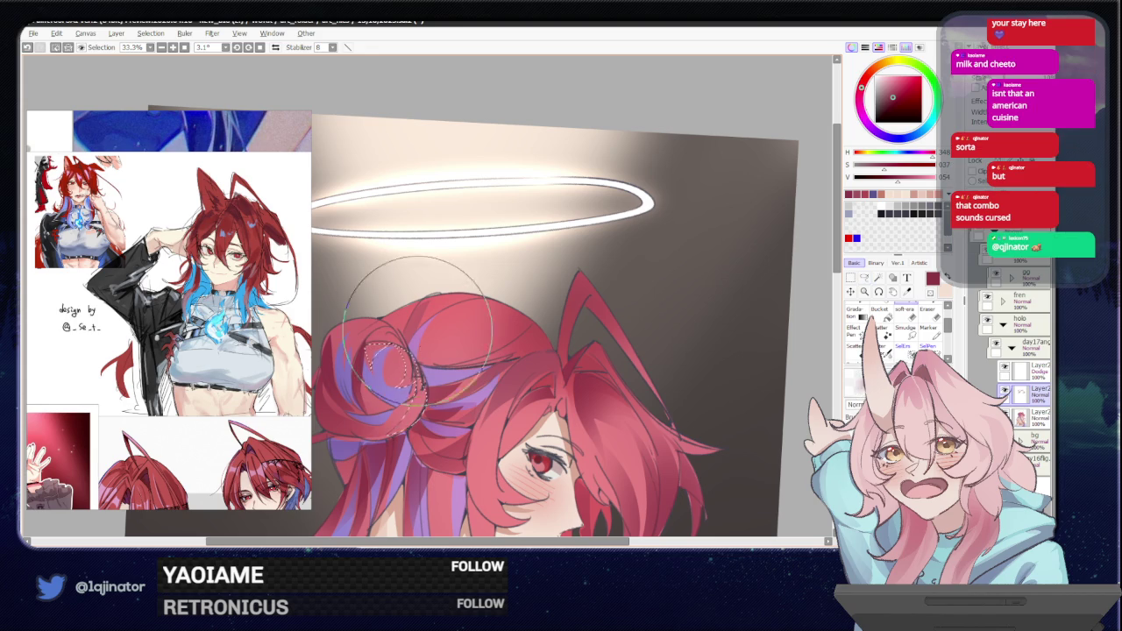
scroll(416, 333, down, 3)
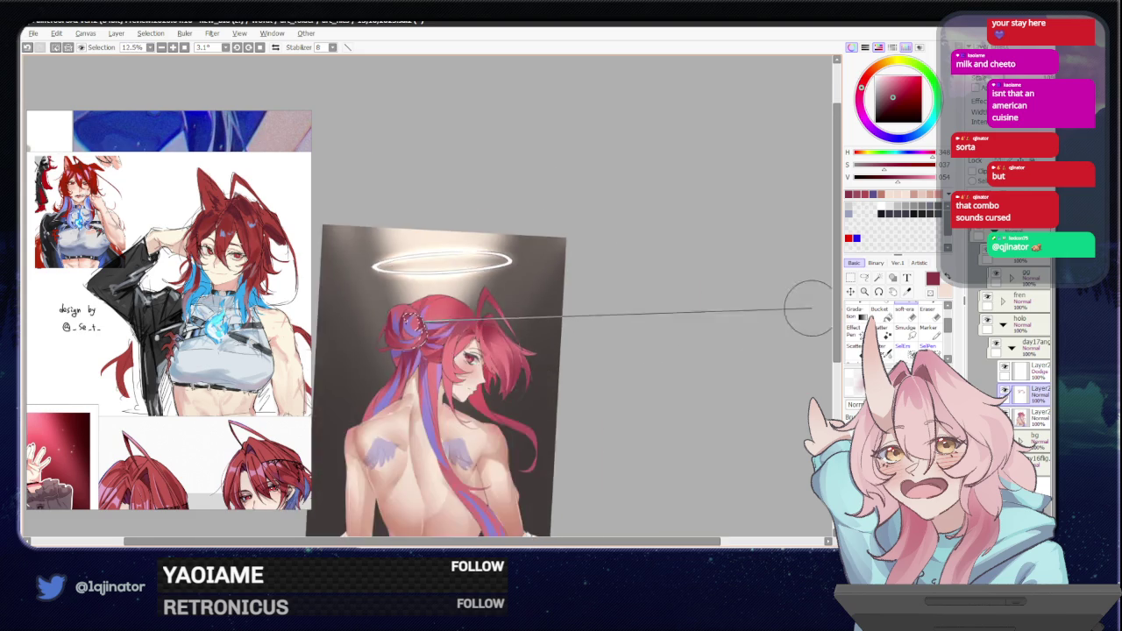
scroll(796, 313, down, 1)
Rotate the canvas 51.6° to trace a long beaded strand down the lower hair, then rotate back.
drag(675, 420, 625, 368)
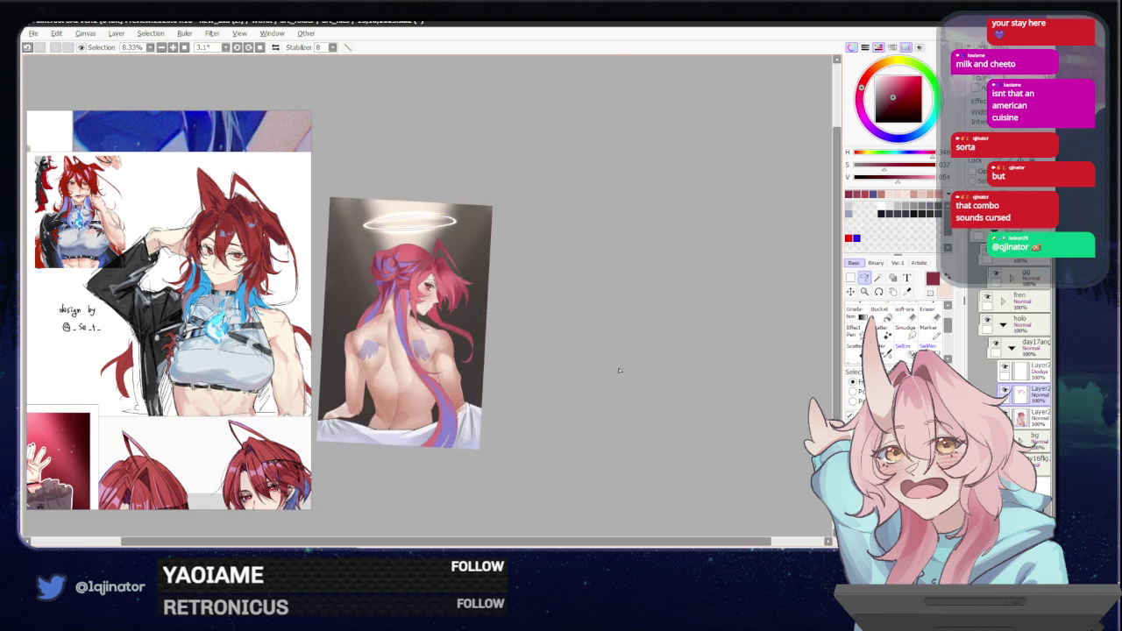
scroll(624, 369, up, 3)
drag(508, 395, 420, 416)
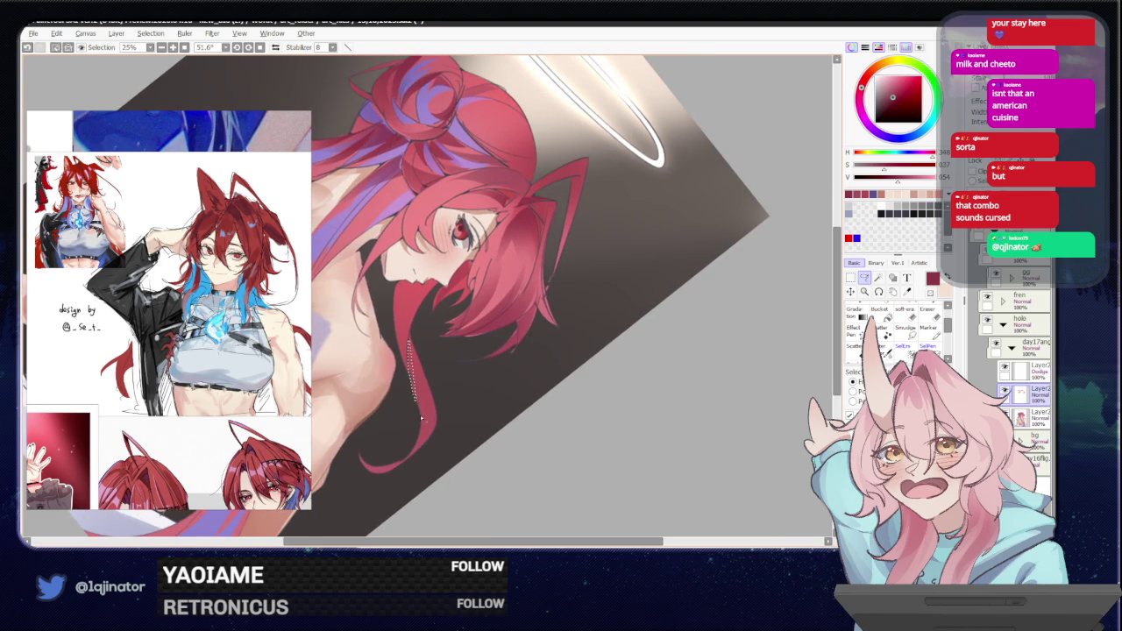
mouse_move(411, 338)
mouse_down()
mouse_move(420, 417)
mouse_move(410, 457)
mouse_move(438, 416)
mouse_move(423, 372)
mouse_up()
key(b)
scroll(425, 390, down, 1)
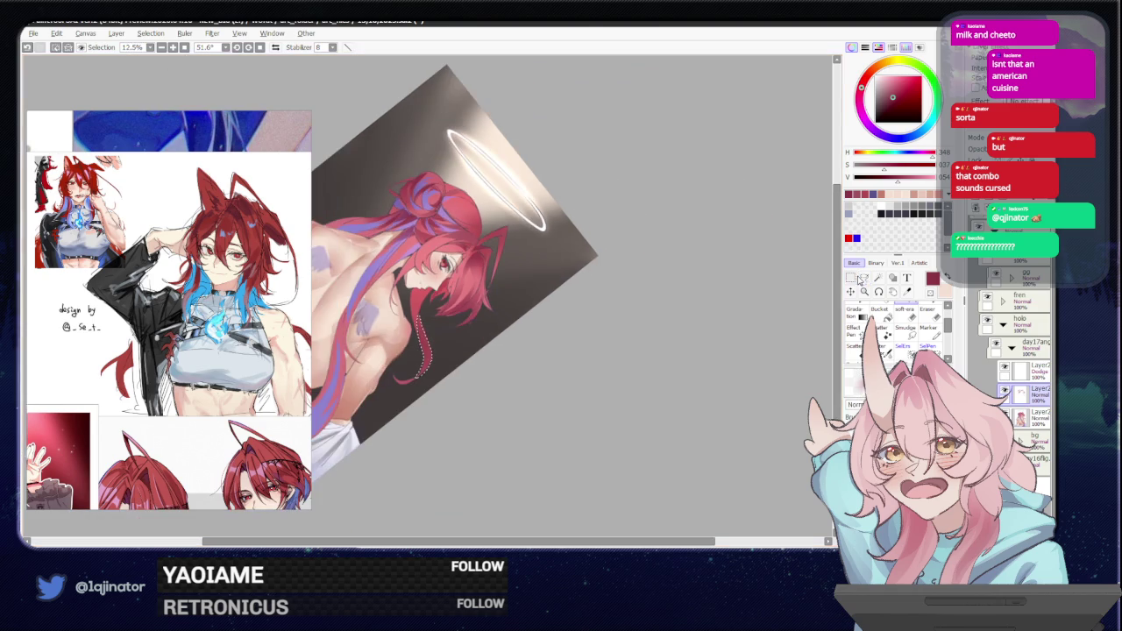
drag(658, 388, 615, 348)
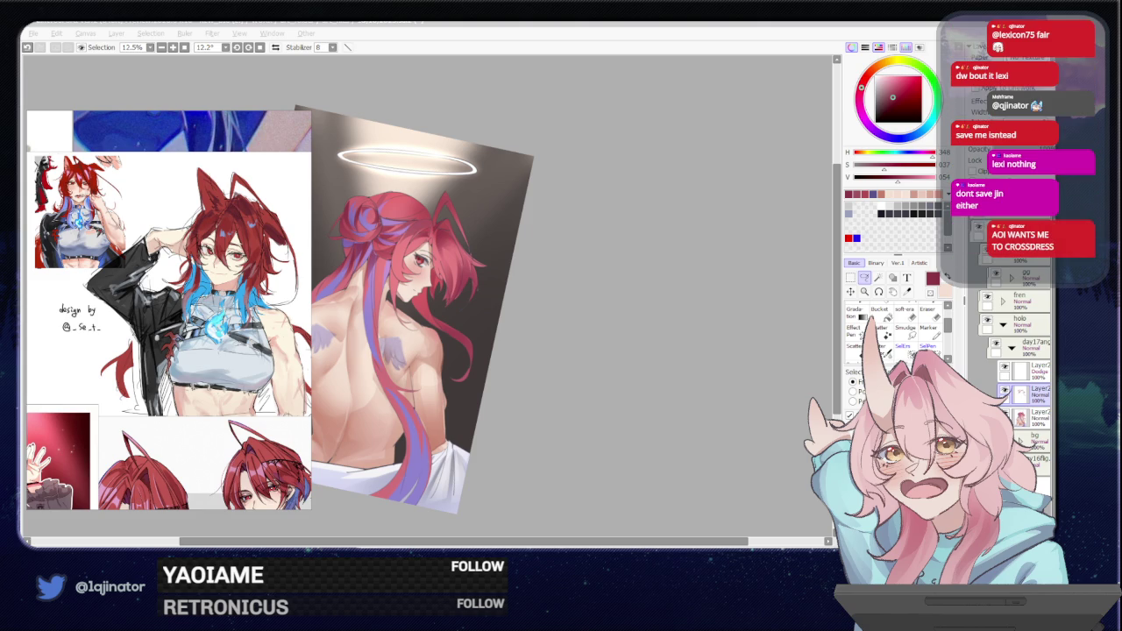
Zoom in to 33.3% and mark a beaded strand through the hair.
click(543, 401)
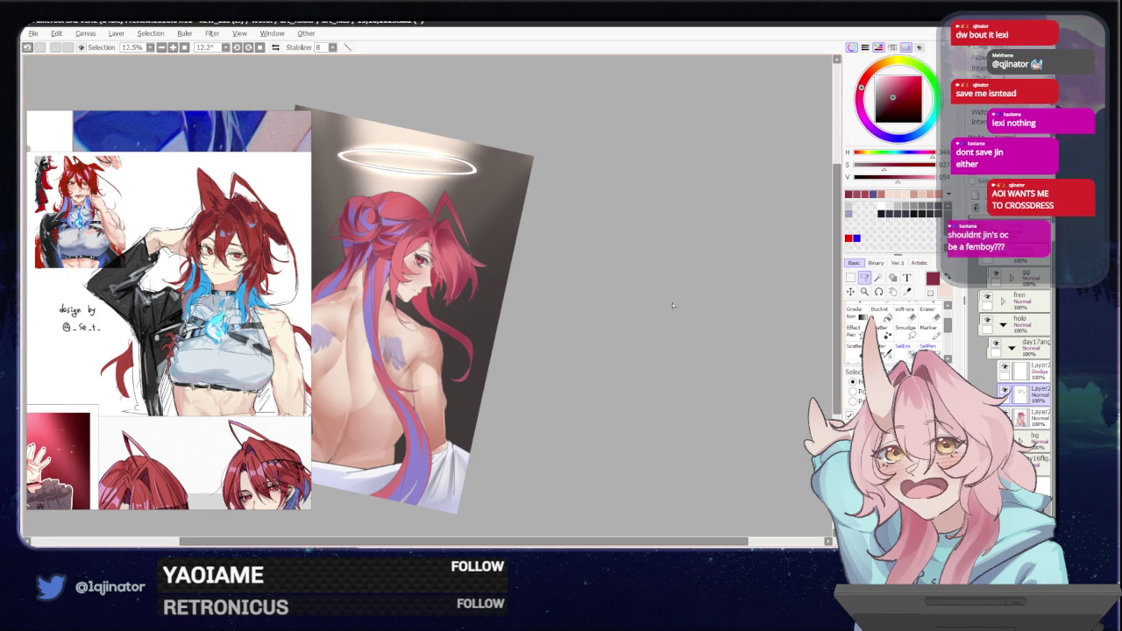
drag(550, 407, 510, 395)
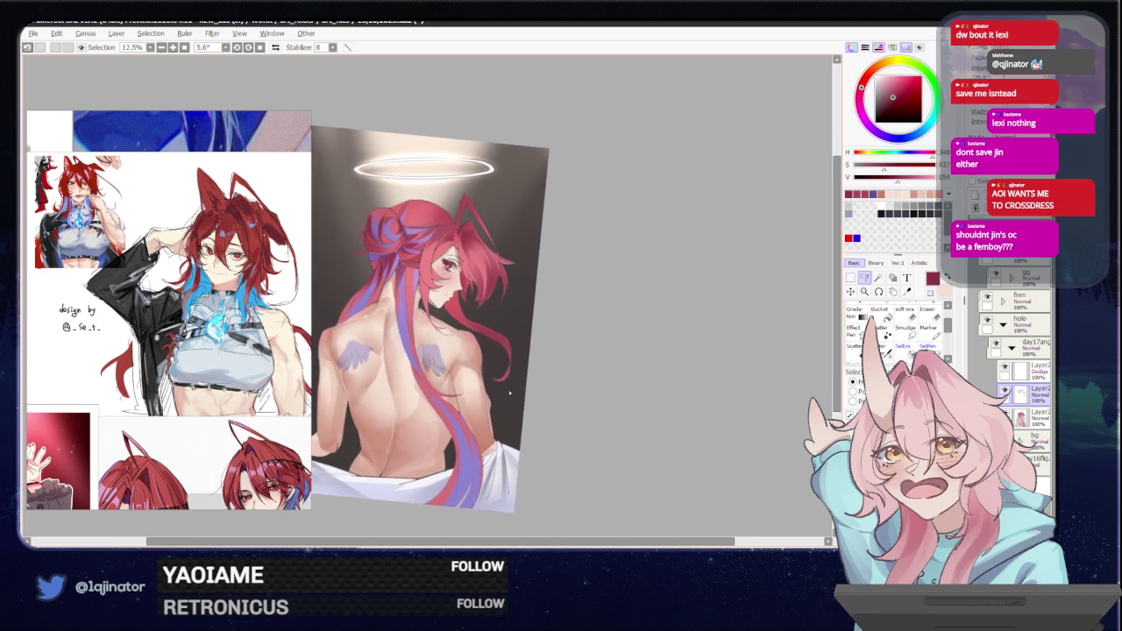
key(ctrl+plus)
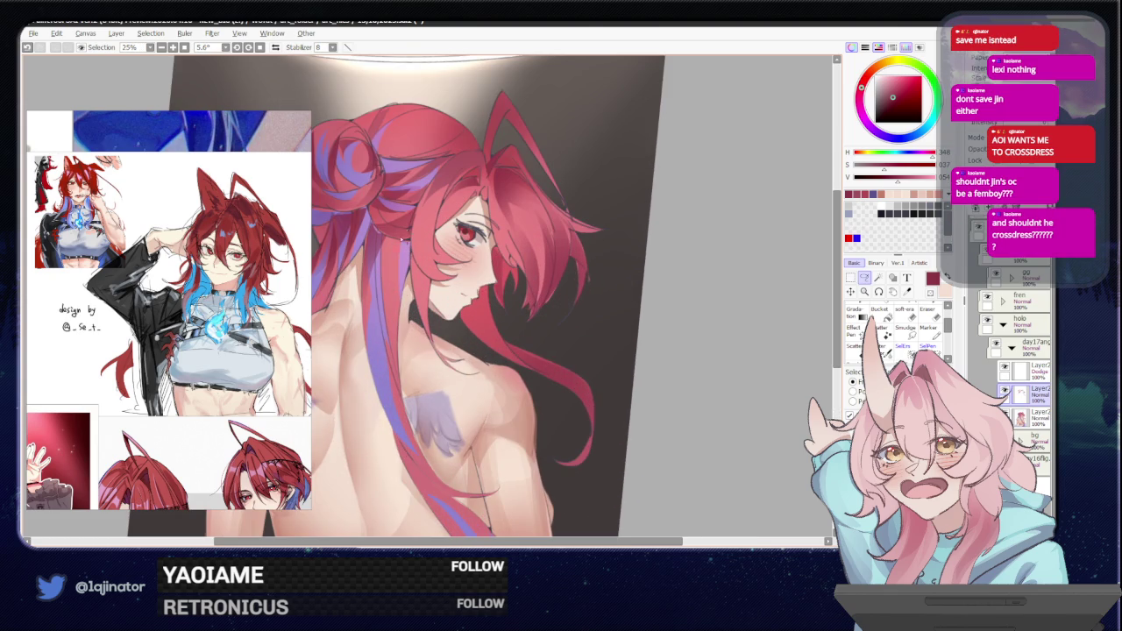
drag(398, 252, 379, 236)
scroll(402, 186, up, 3)
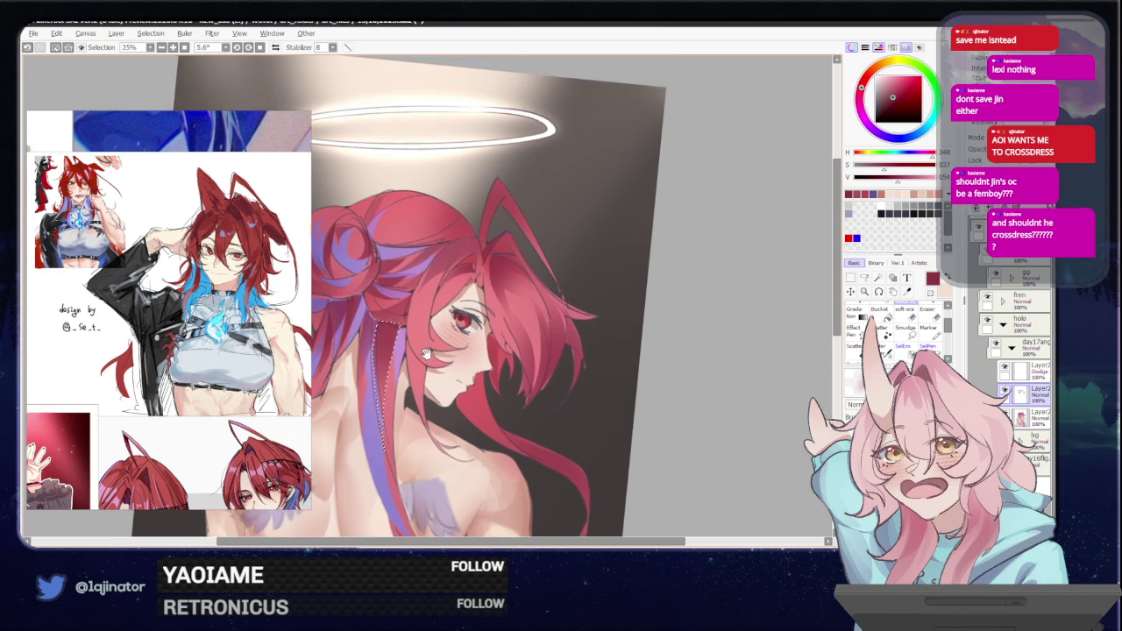
key(ctrl+minus)
Lasso beaded strands arcing up over the top of the bun.
click(864, 277)
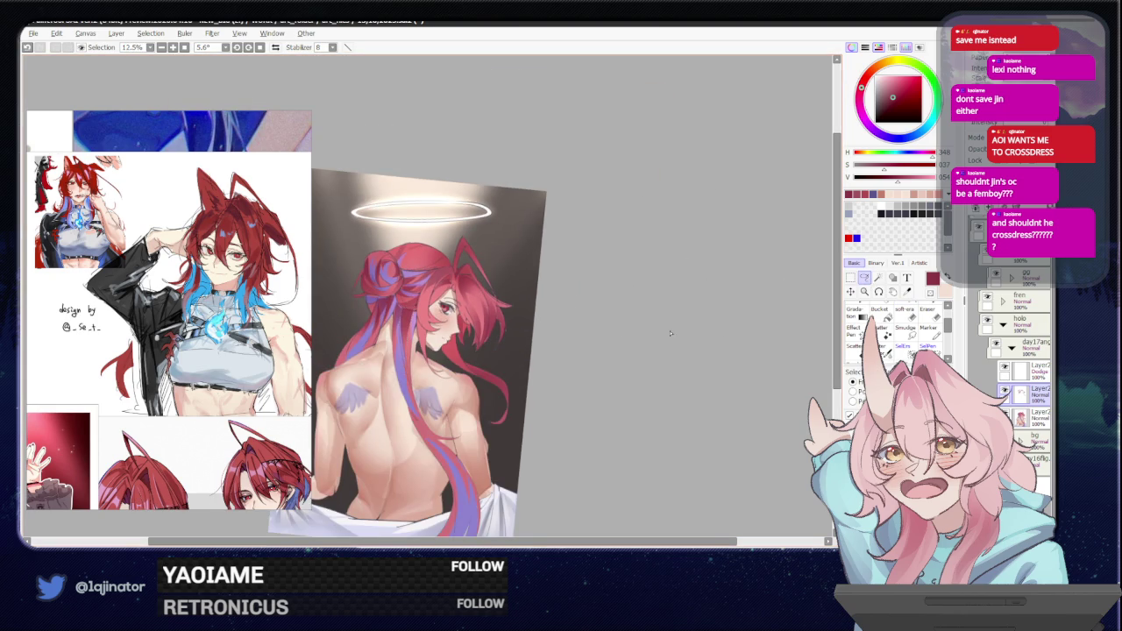
key(ctrl+plus)
key(ctrl+plus)
key(ctrl+plus)
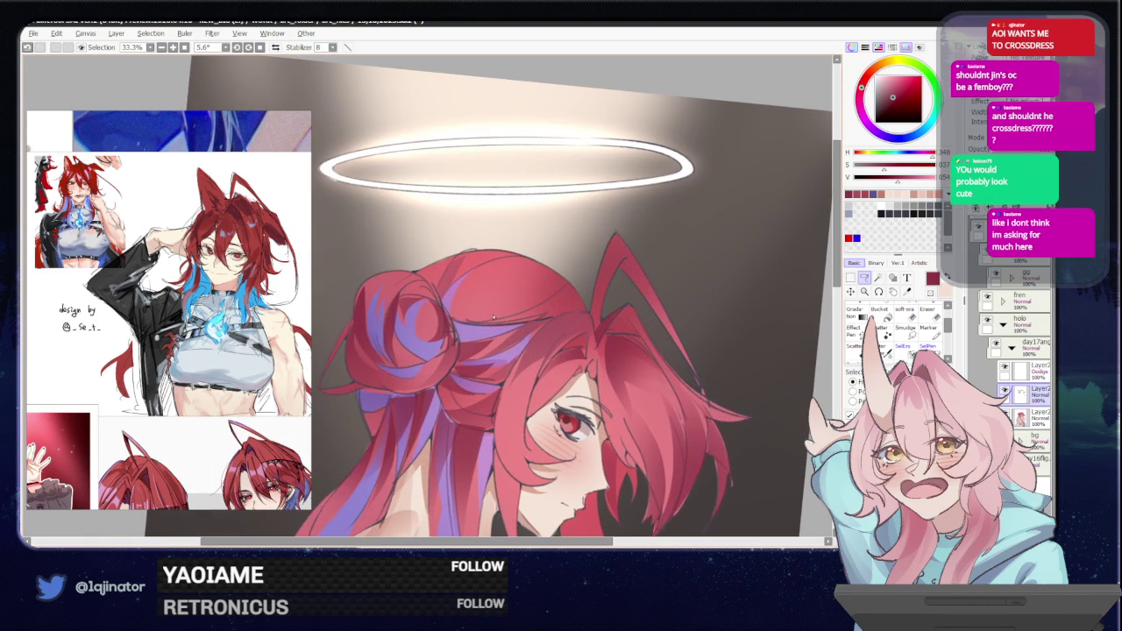
drag(449, 314, 561, 298)
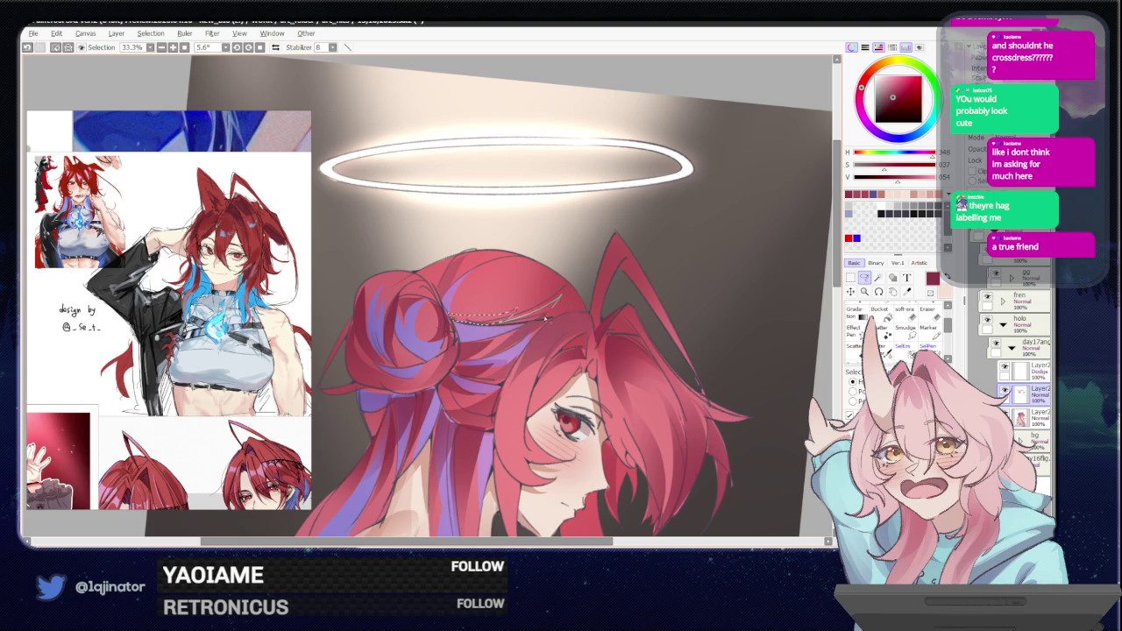
mouse_move(481, 274)
mouse_down()
mouse_move(443, 298)
mouse_move(414, 273)
mouse_move(425, 283)
mouse_up()
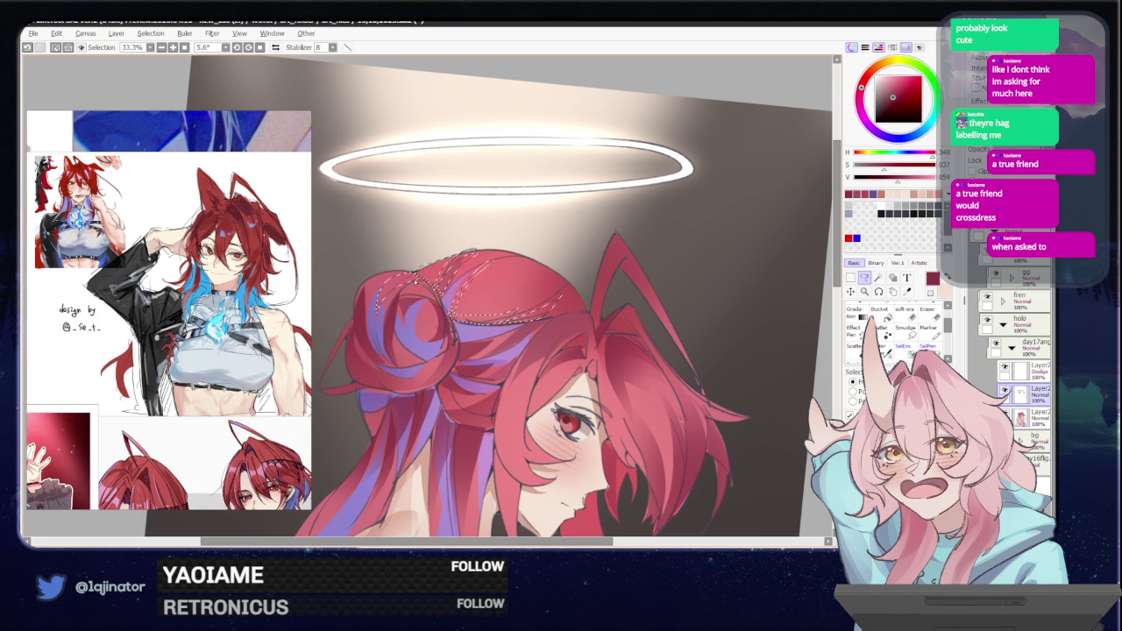
scroll(425, 297, down, 1)
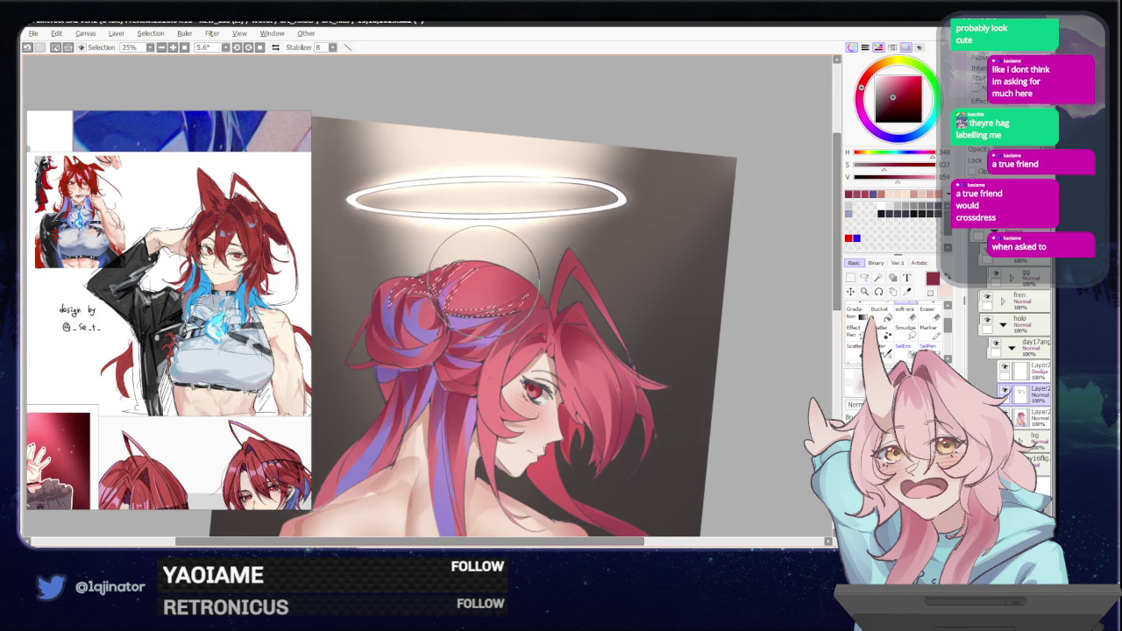
Mirror the canvas horizontally and lasso a bead strand across the crown of the hair.
scroll(725, 269, down, 1)
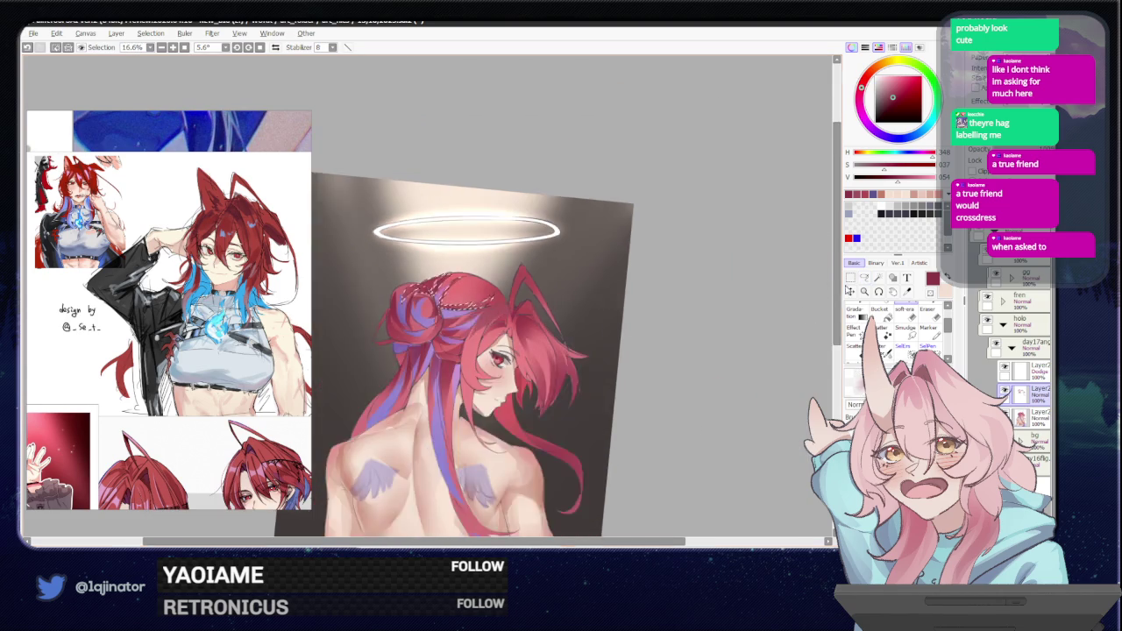
scroll(725, 269, down, 1)
click(863, 279)
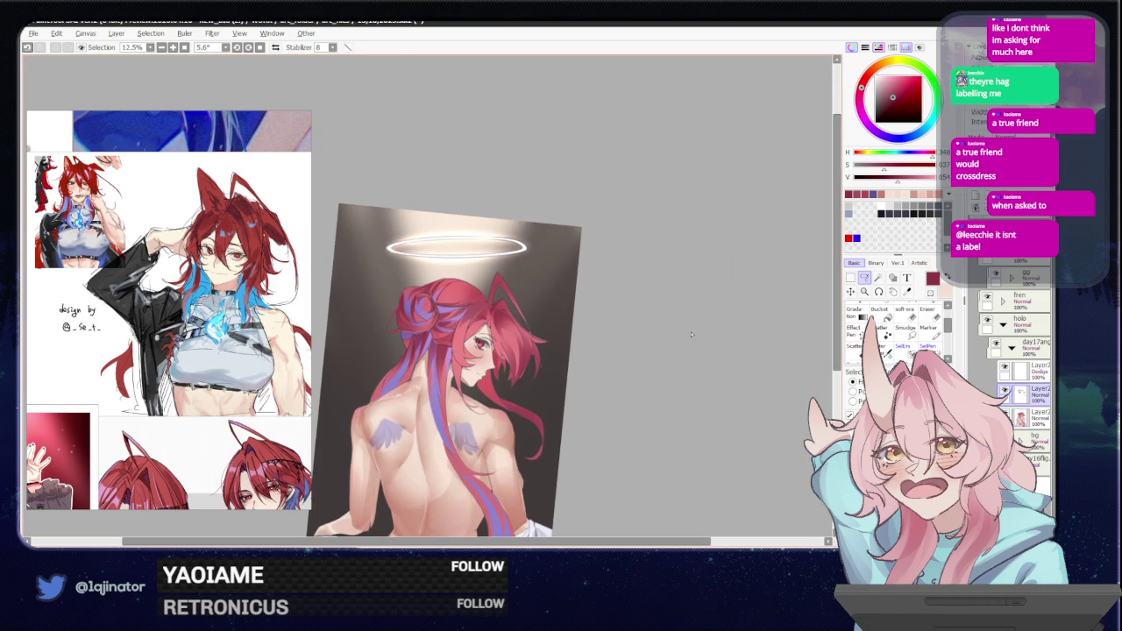
key(h)
scroll(535, 288, up, 1)
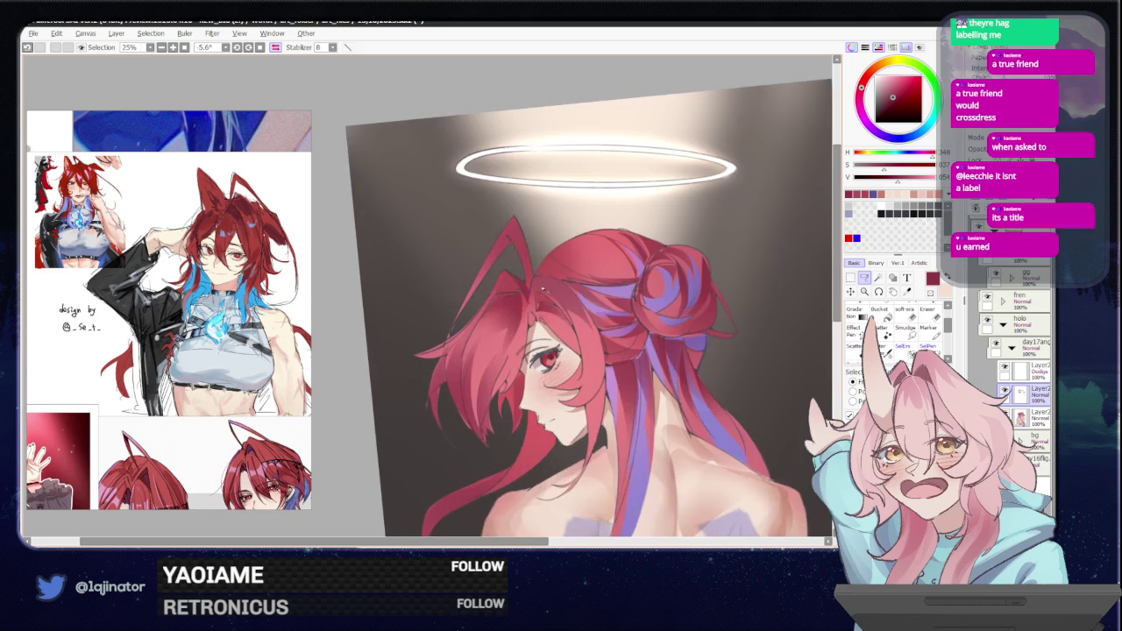
mouse_move(573, 277)
mouse_down()
mouse_move(545, 299)
mouse_move(577, 294)
mouse_move(581, 278)
mouse_up()
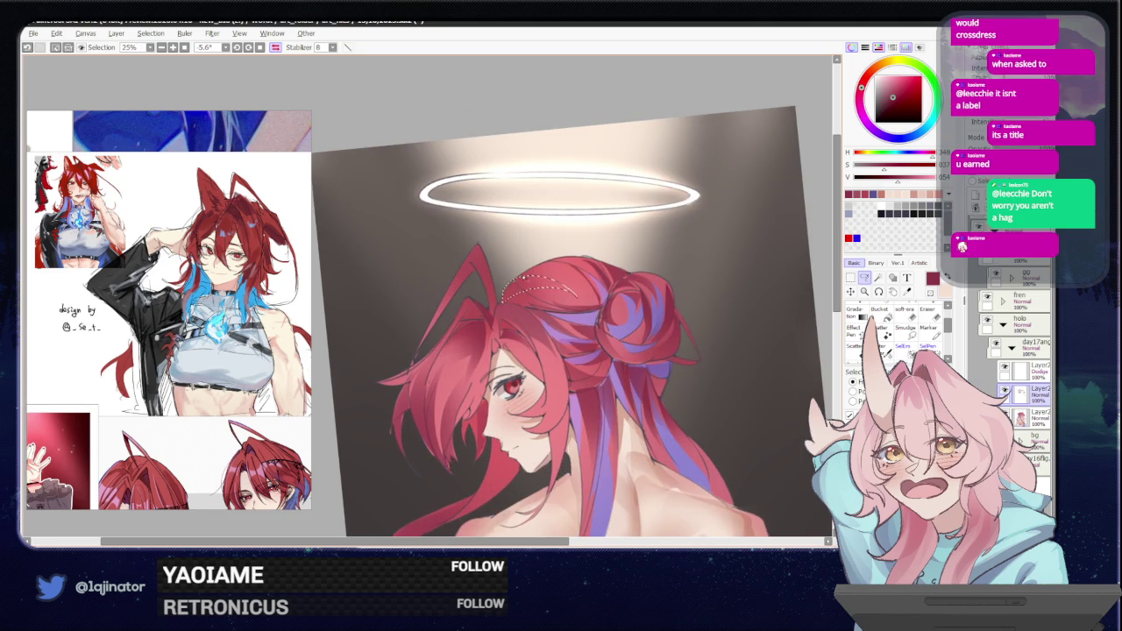
Zoom out and rotate the mirrored canvas to review the whole illustration.
key(b)
key(ctrl+minus)
key(ctrl+minus)
key(ctrl+minus)
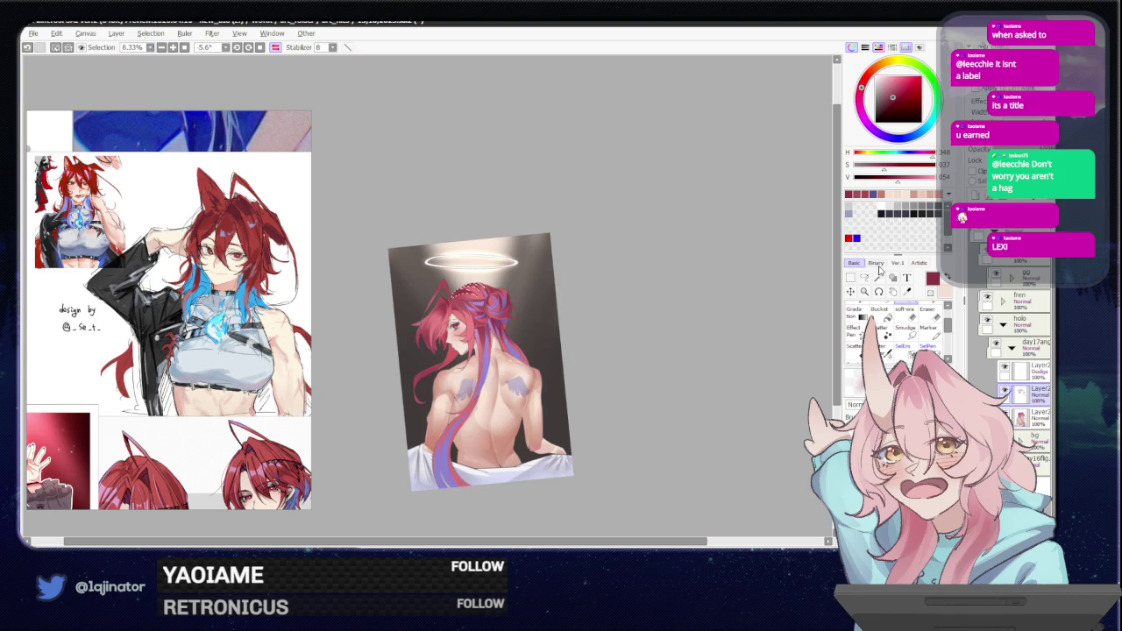
drag(666, 388, 663, 388)
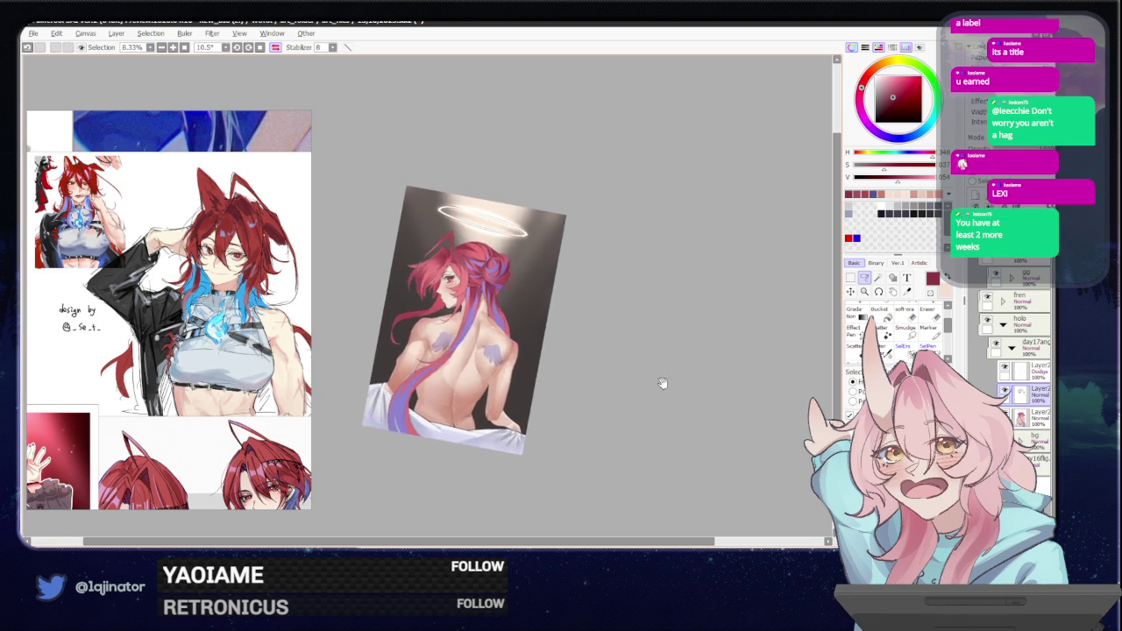
key(ctrl+plus)
key(ctrl+plus)
key(ctrl+plus)
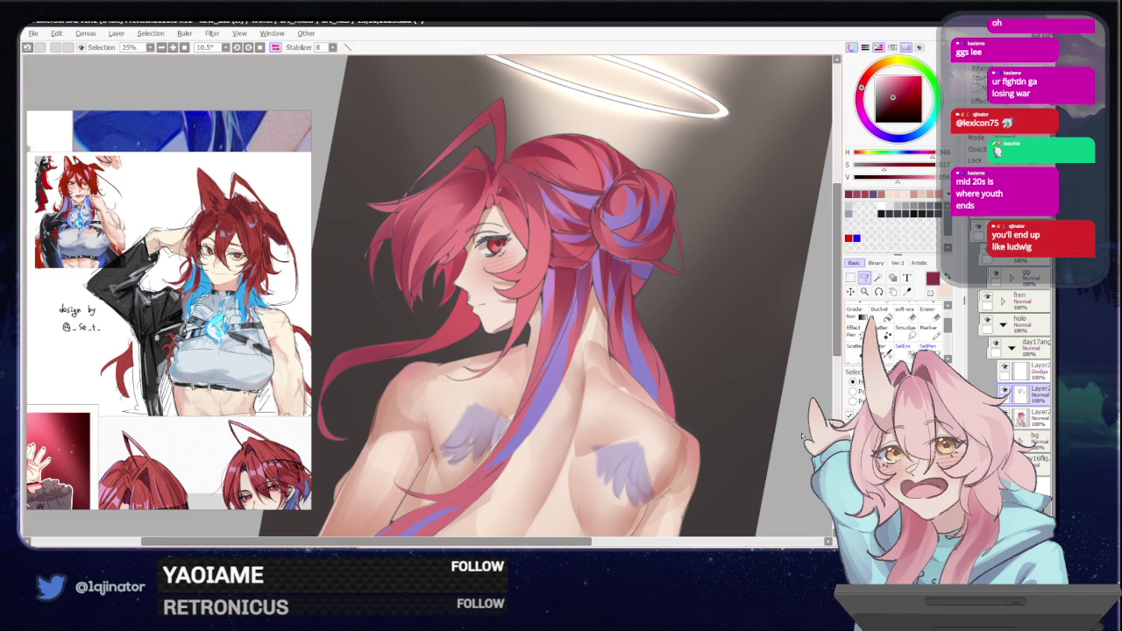
Flip the view back, zoom to the face and dab small red accents into the pupil.
key(x)
drag(604, 370, 588, 359)
scroll(588, 359, up, 1)
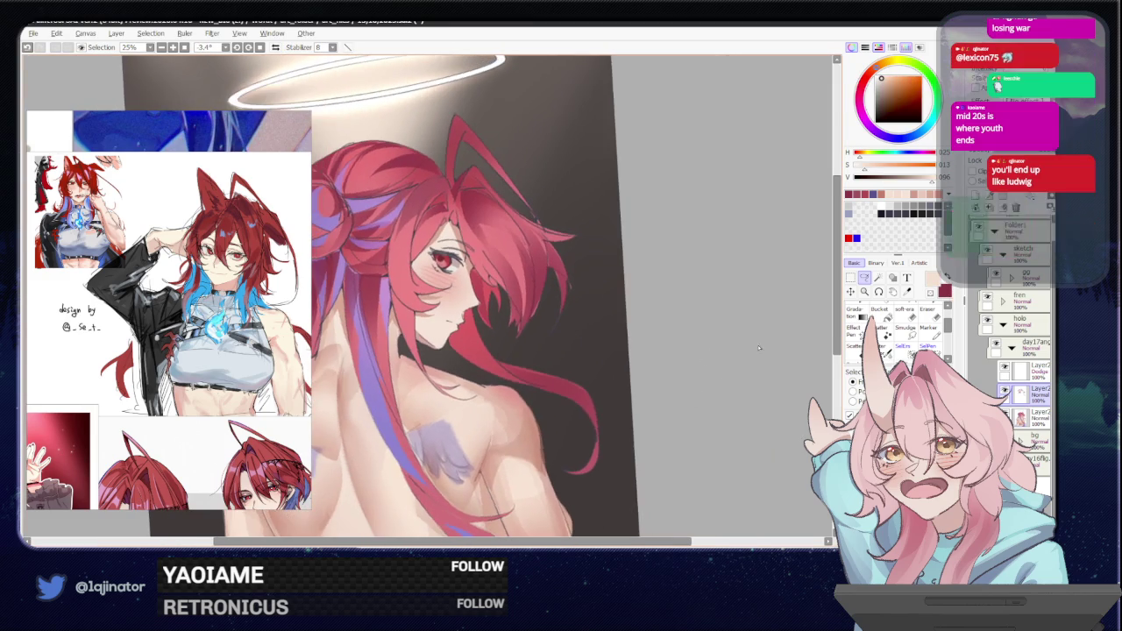
drag(719, 371, 497, 321)
key(b)
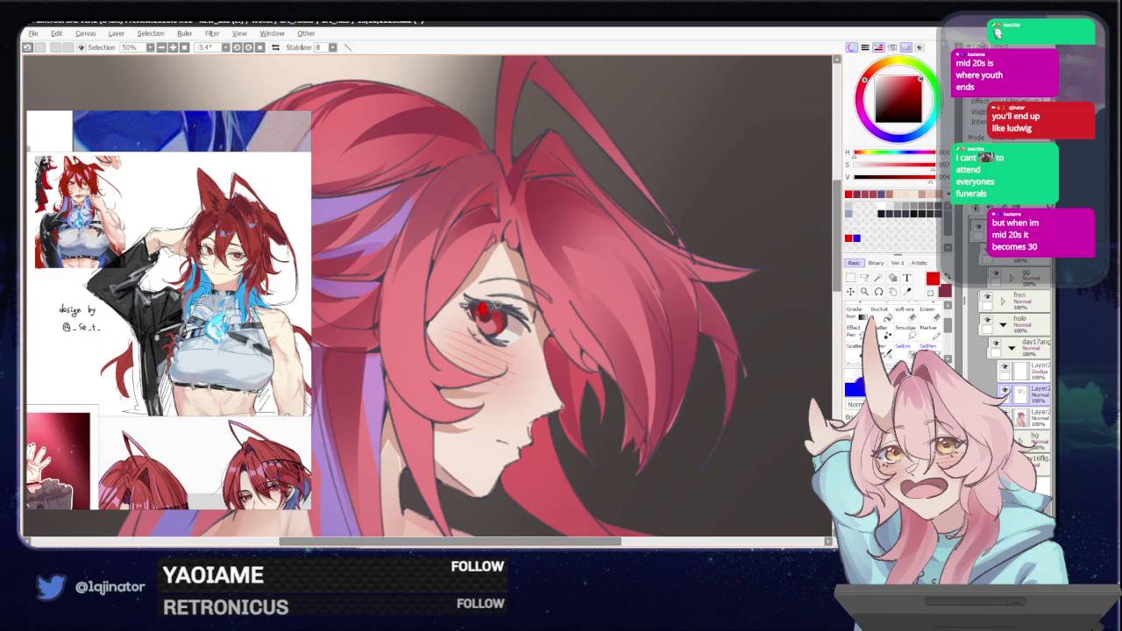
drag(487, 293, 482, 306)
click(484, 310)
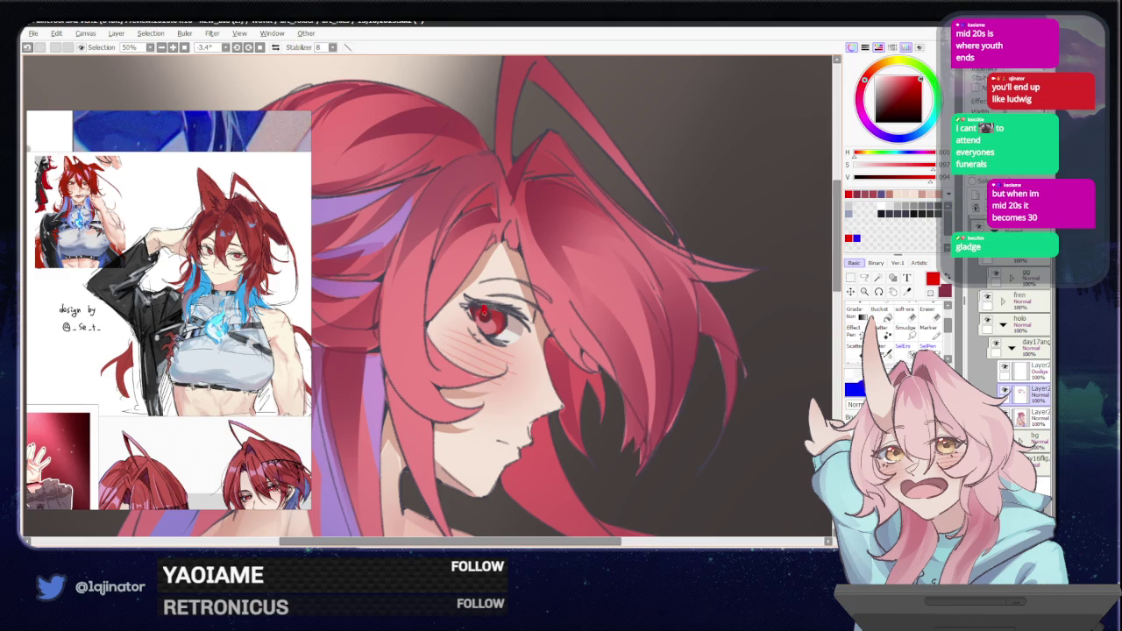
click(851, 166)
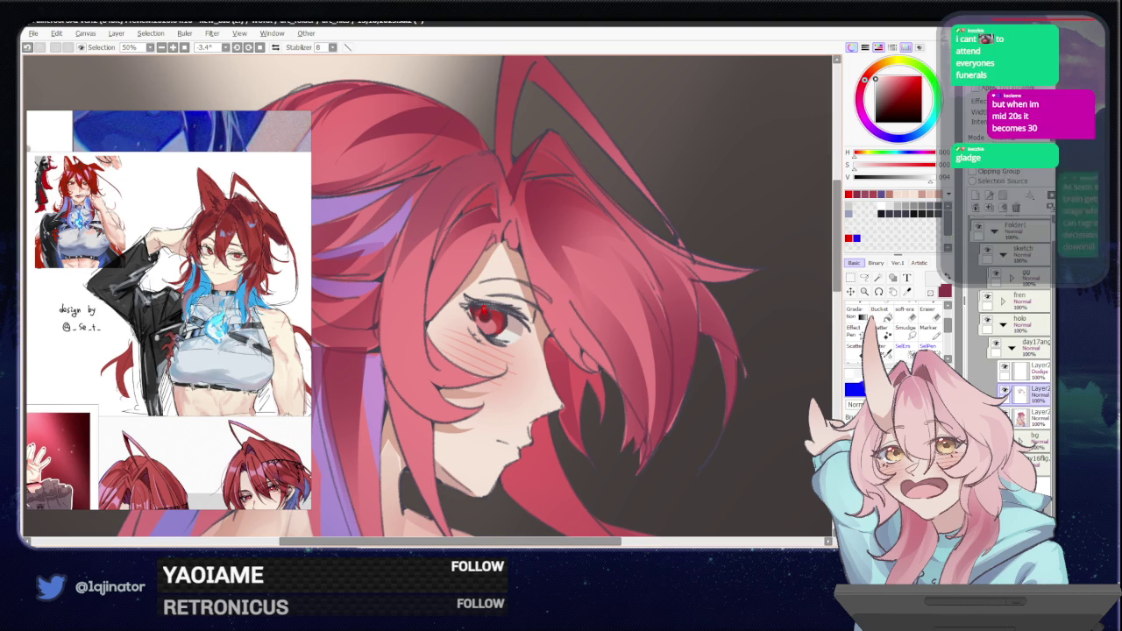
key(ctrl+z)
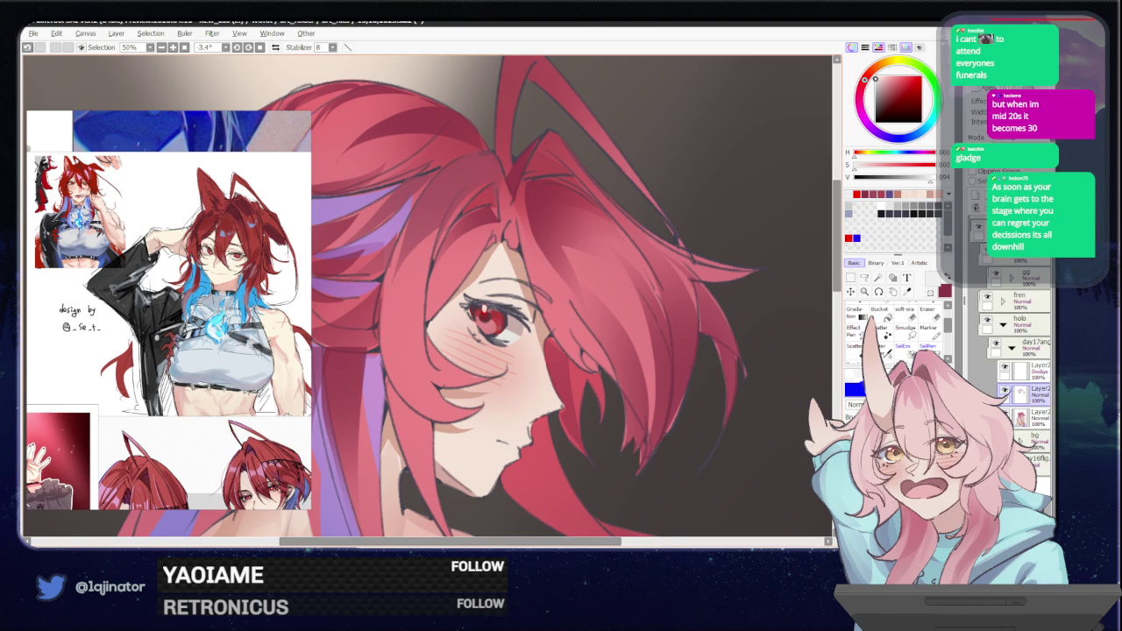
Straighten the canvas rotation, recentre the figure and zoom in on the face.
key(minus)
key(minus)
key(Home)
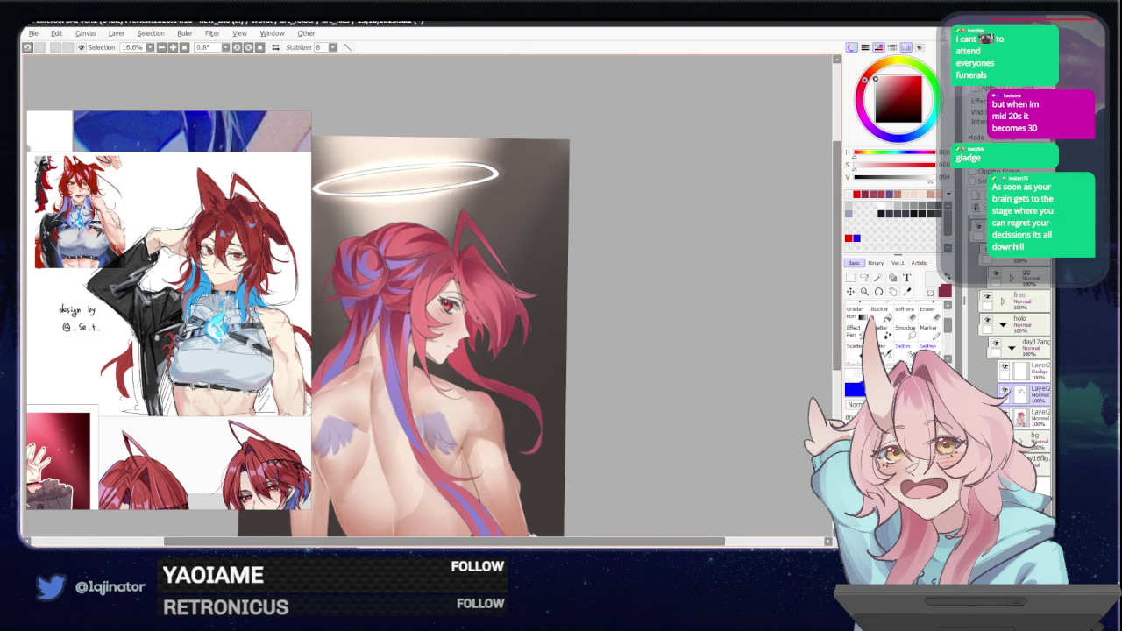
drag(525, 362, 551, 327)
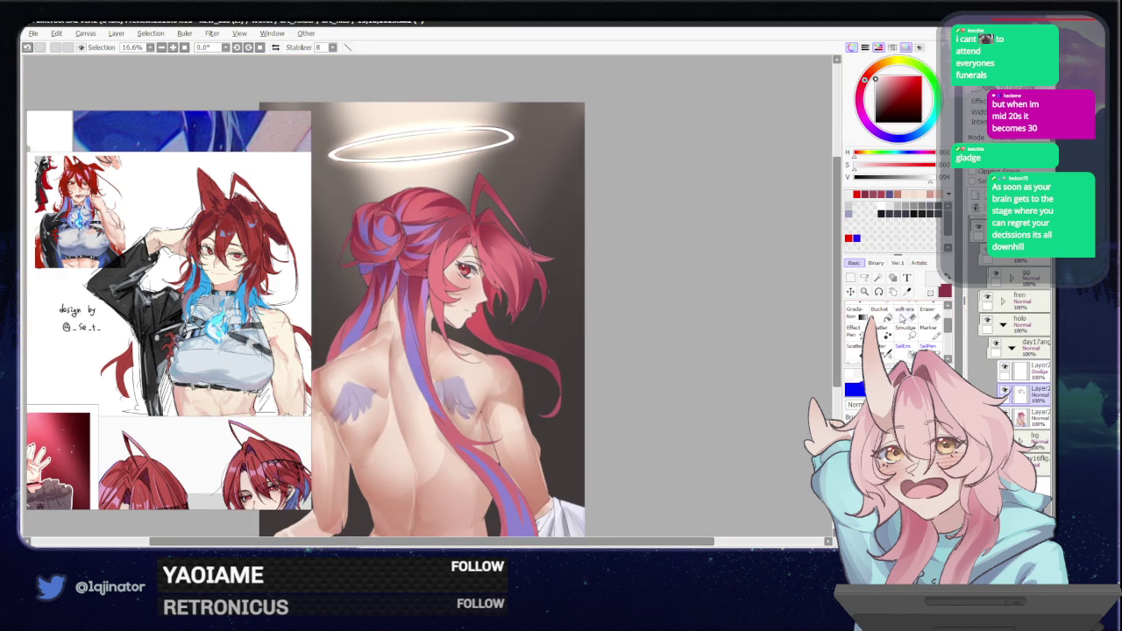
click(866, 279)
key(plus)
key(plus)
key(plus)
drag(475, 133, 432, 200)
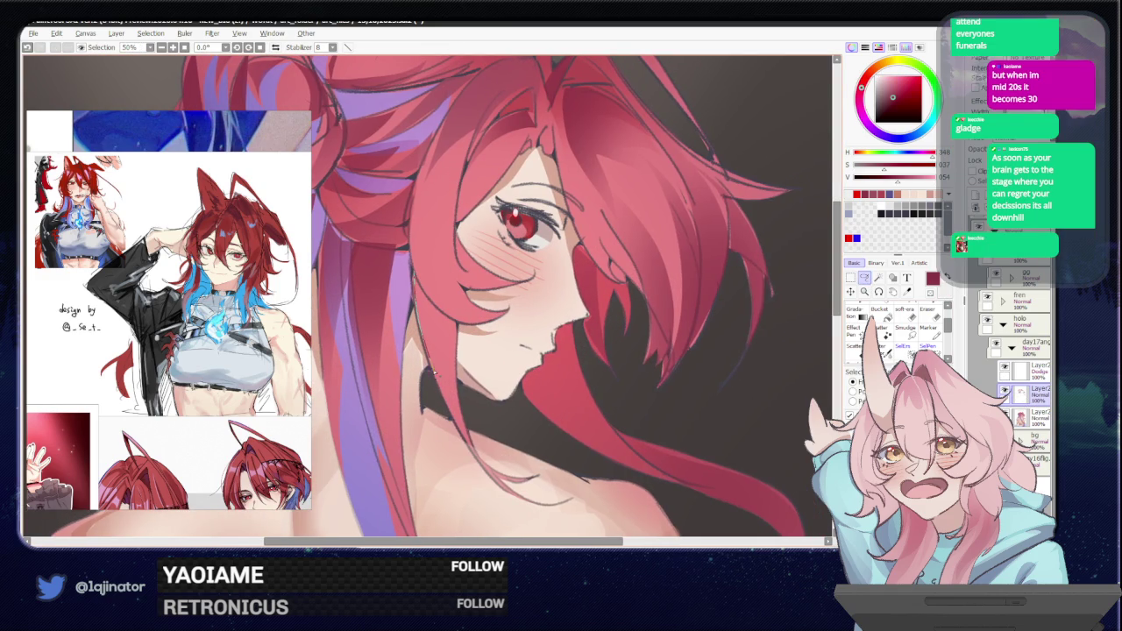
Lasso a bead strand along the hair lock framing the face.
drag(456, 394, 413, 271)
drag(437, 223, 441, 204)
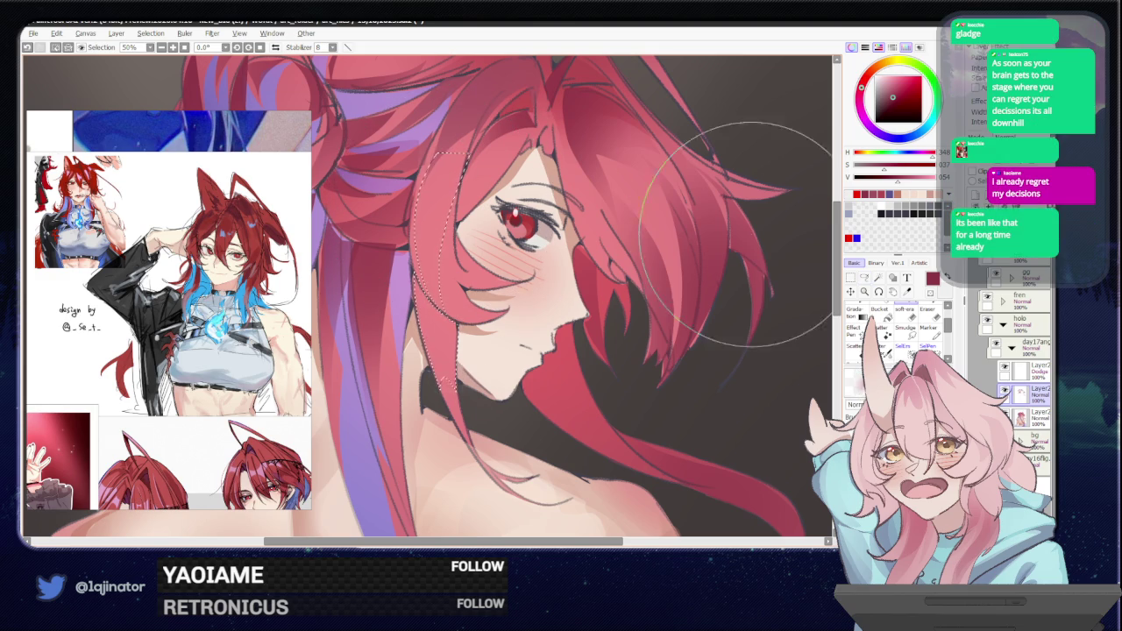
drag(439, 151, 483, 140)
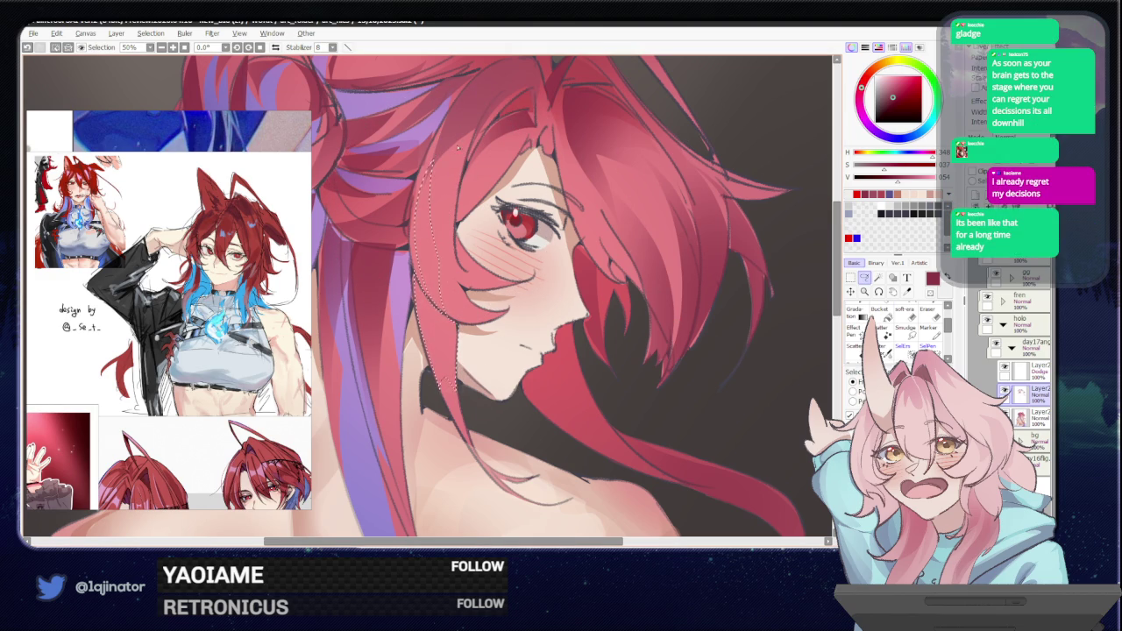
drag(483, 140, 456, 230)
key(b)
scroll(526, 368, down, 2)
scroll(684, 333, down, 1)
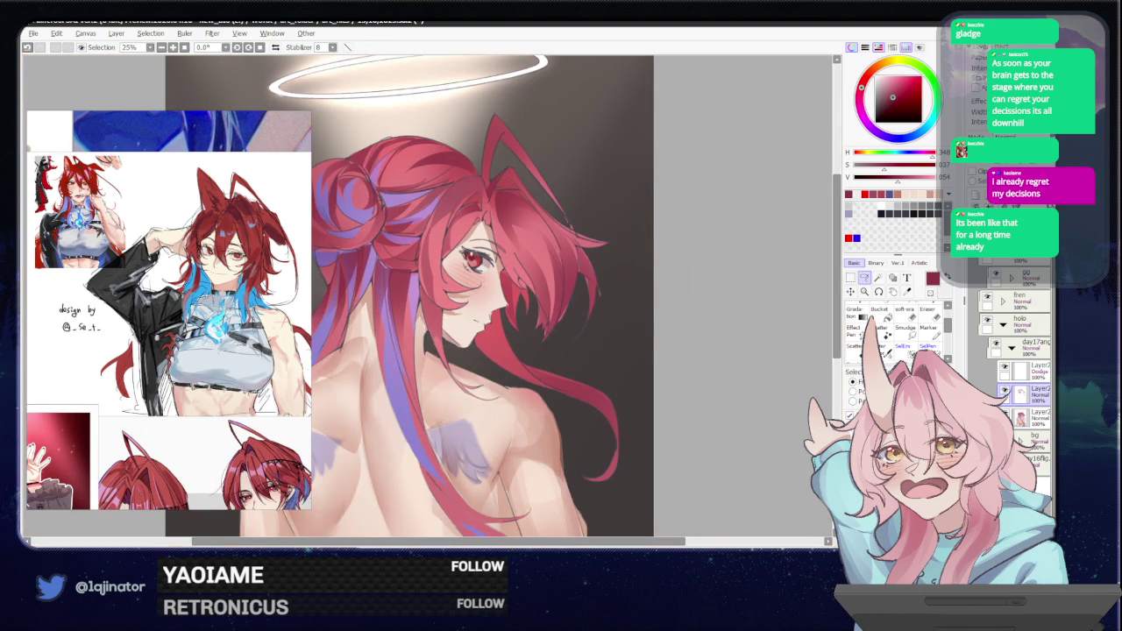
key(alt+Tab)
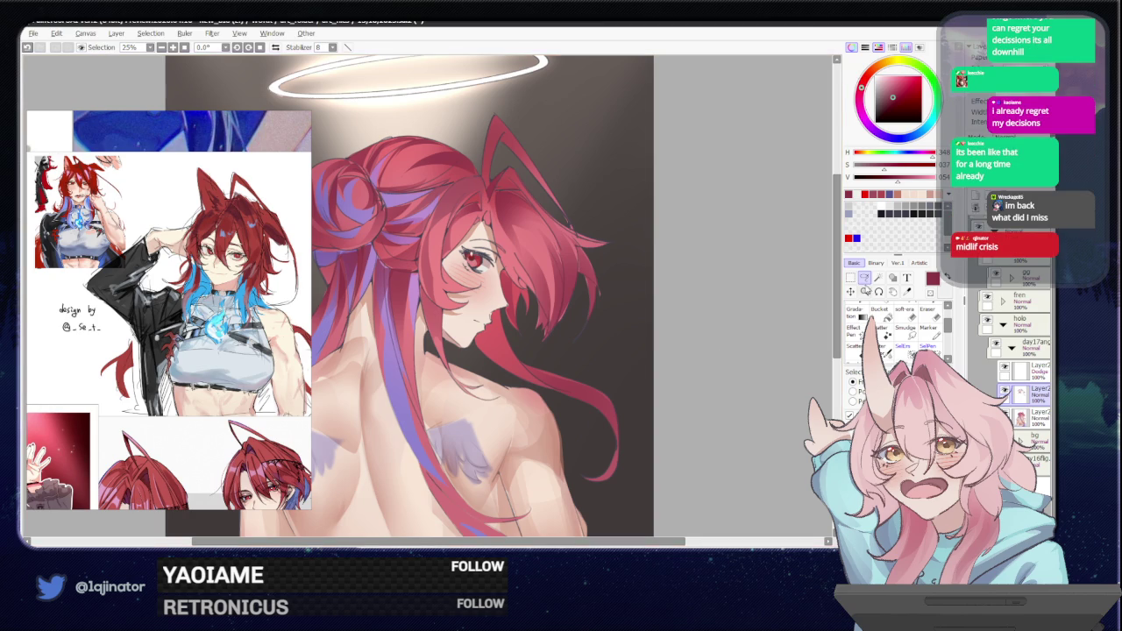
mouse_move(663, 371)
mouse_down()
mouse_move(727, 312)
mouse_move(656, 325)
mouse_move(613, 377)
mouse_move(544, 351)
mouse_move(532, 428)
mouse_up()
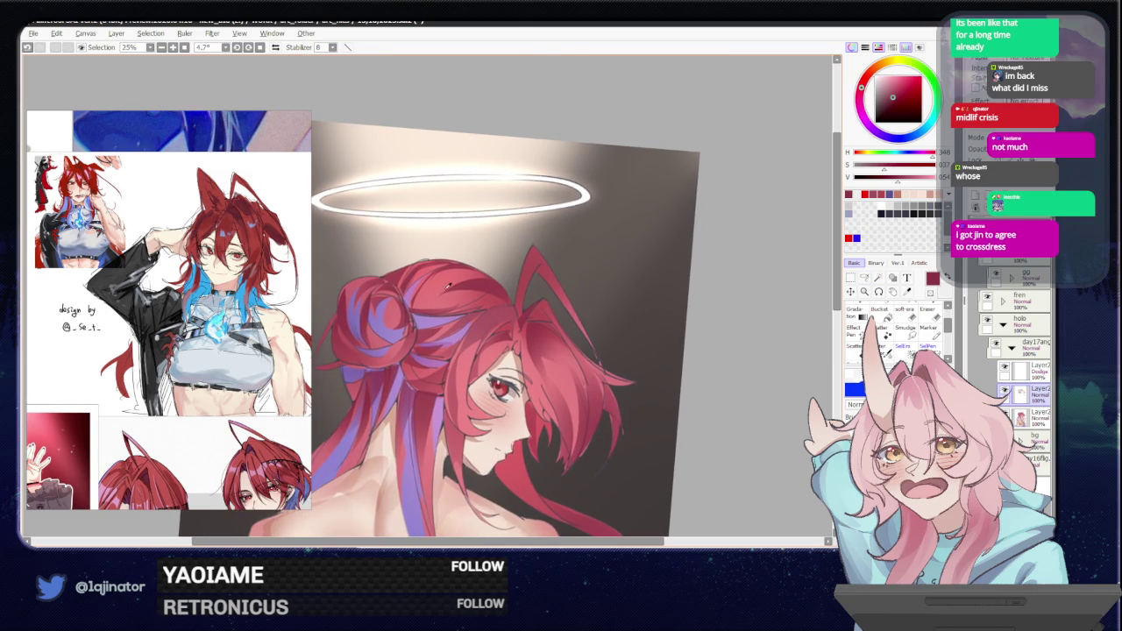
Sample the purple from the hair streaks and lighten it to a pale, less saturated purple.
alt+click(489, 351)
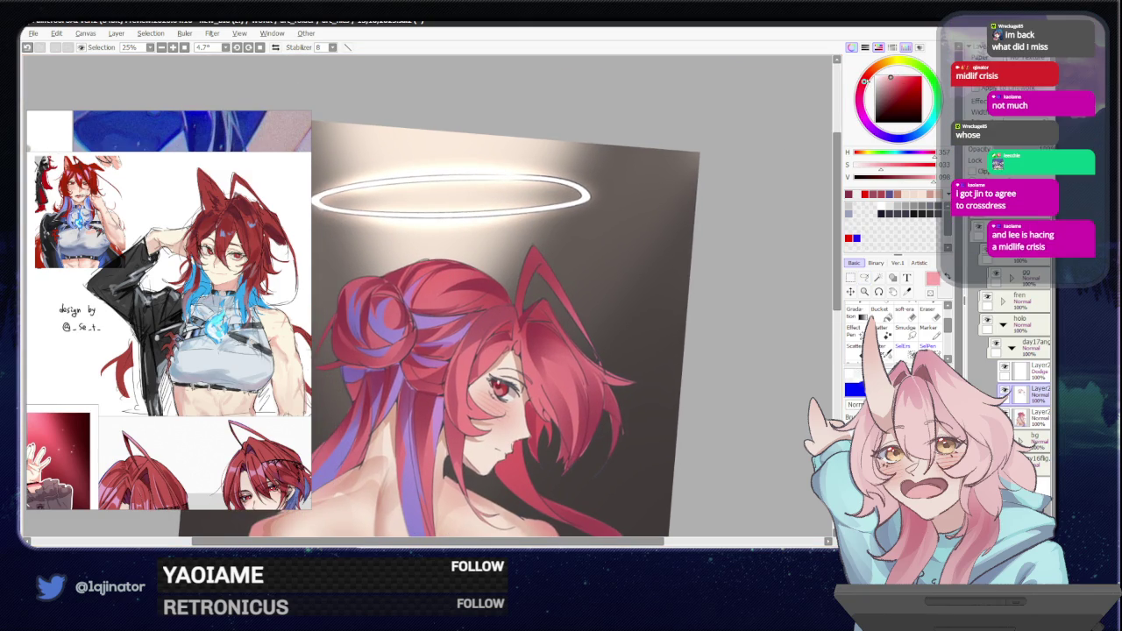
click(864, 278)
mouse_move(446, 283)
mouse_down()
mouse_move(503, 256)
mouse_move(455, 240)
mouse_up()
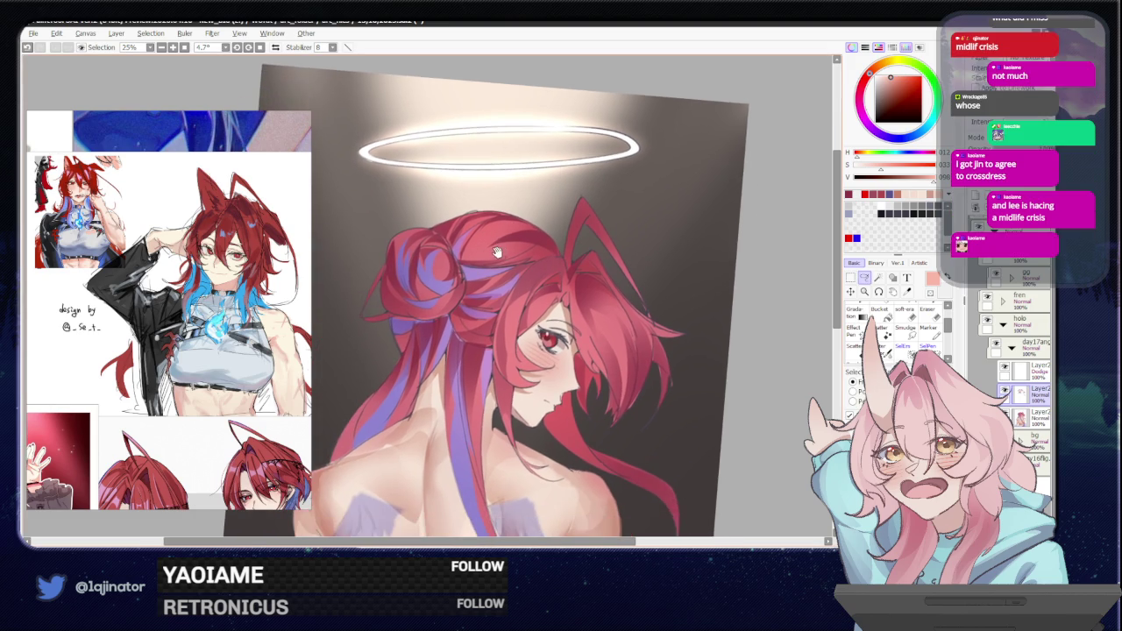
alt+click(448, 282)
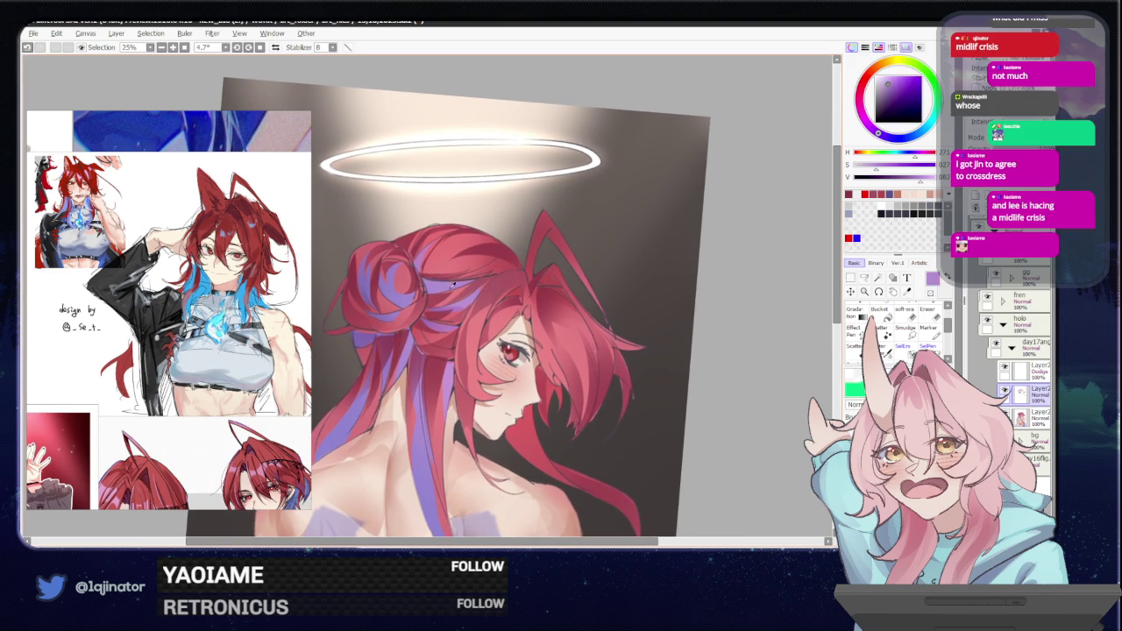
click(891, 76)
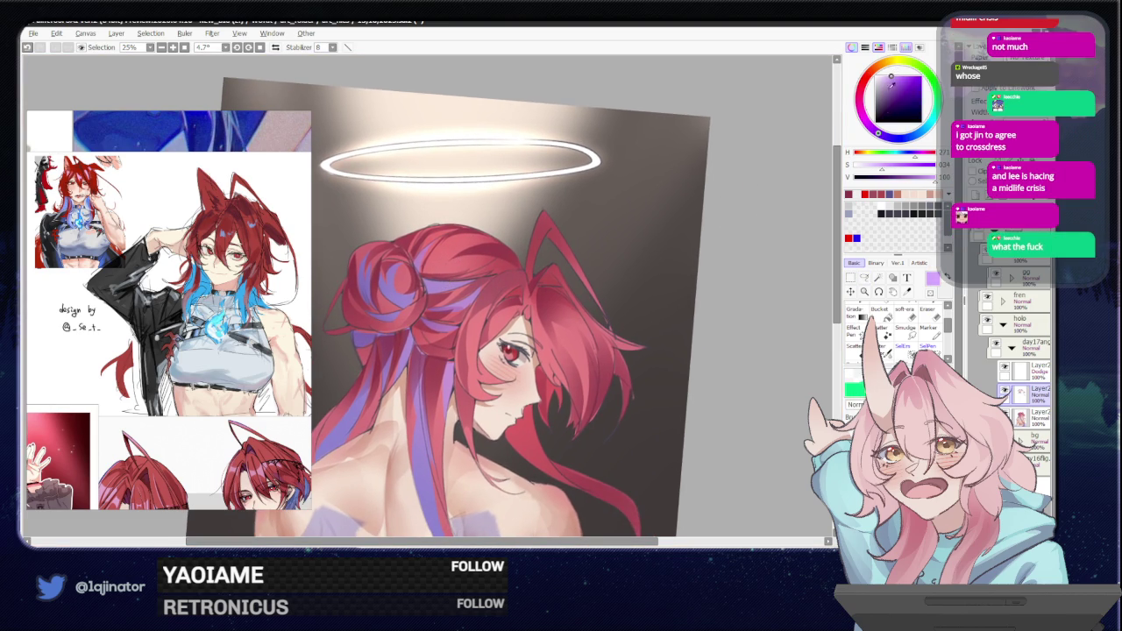
click(883, 80)
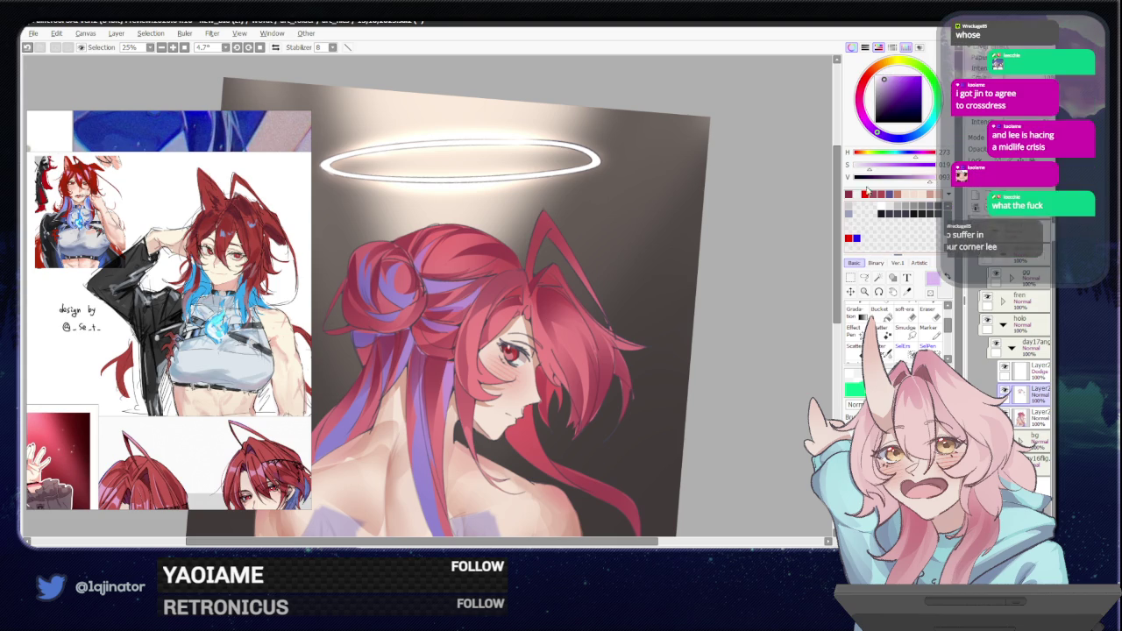
Add a new empty layer with Ctrl+Shift+N and return to the brush.
click(864, 277)
drag(488, 295, 453, 283)
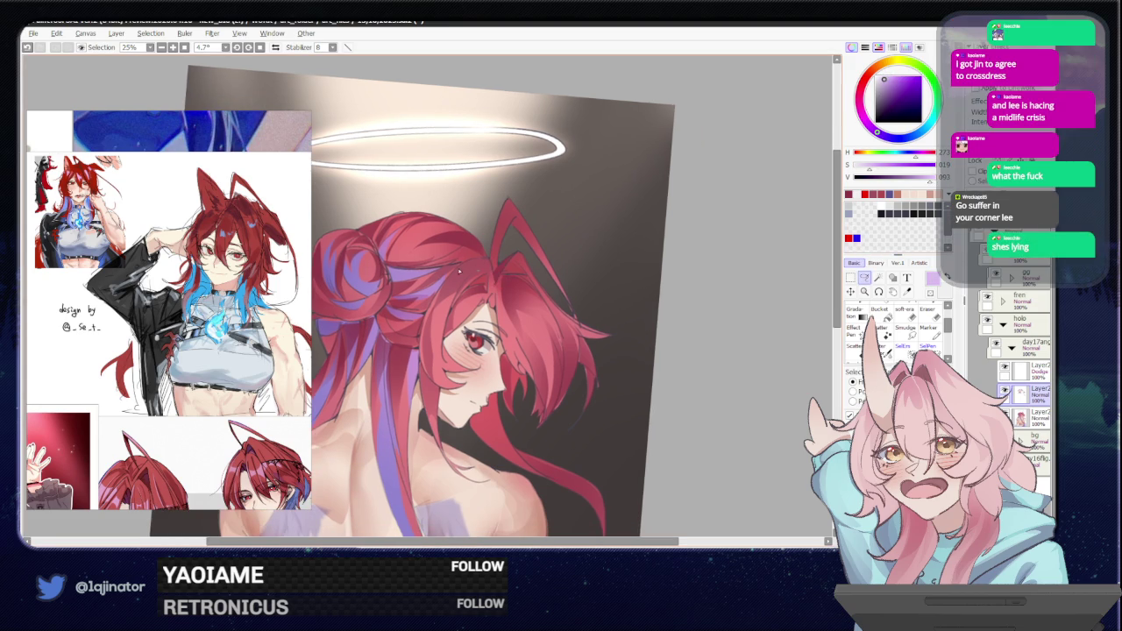
key(ctrl+shift+n)
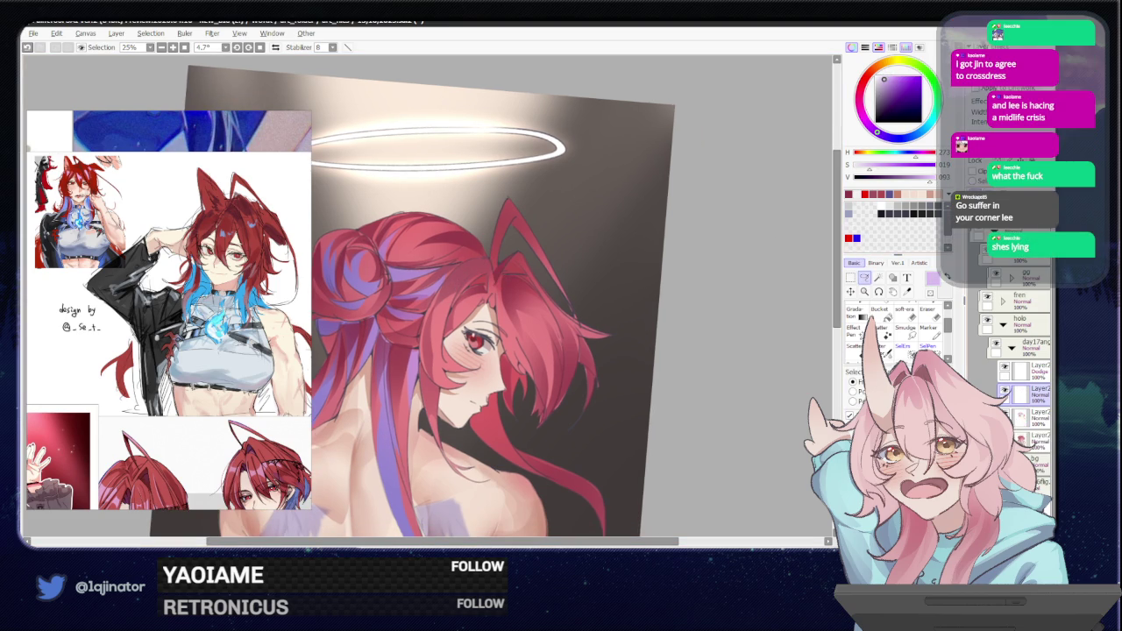
key(b)
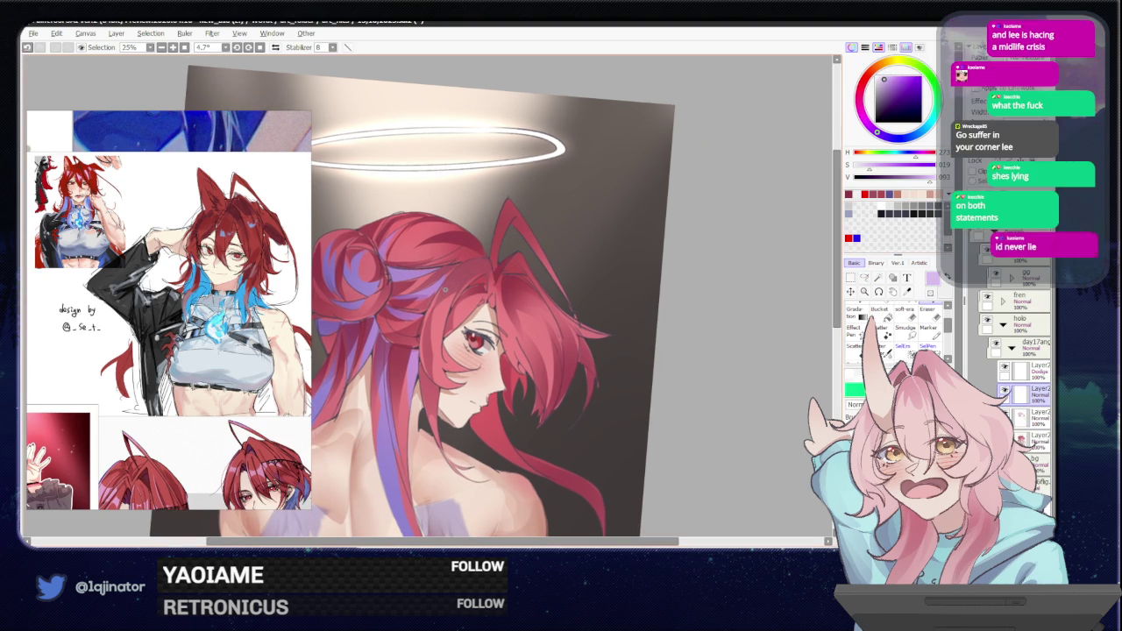